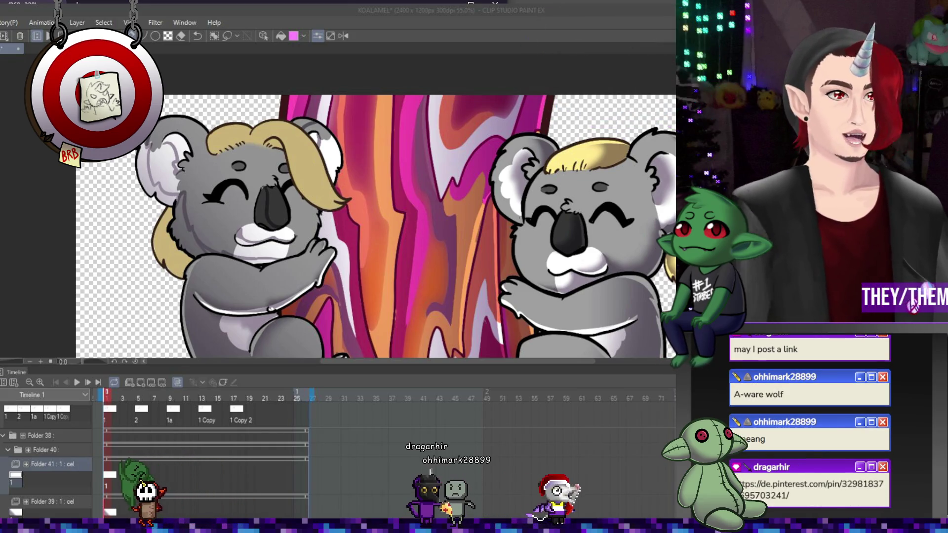
# - Consult the medieval unicorn manuscript reference in the browser, then return to the koalas
pyautogui.hotkey('alt', 'Tab')
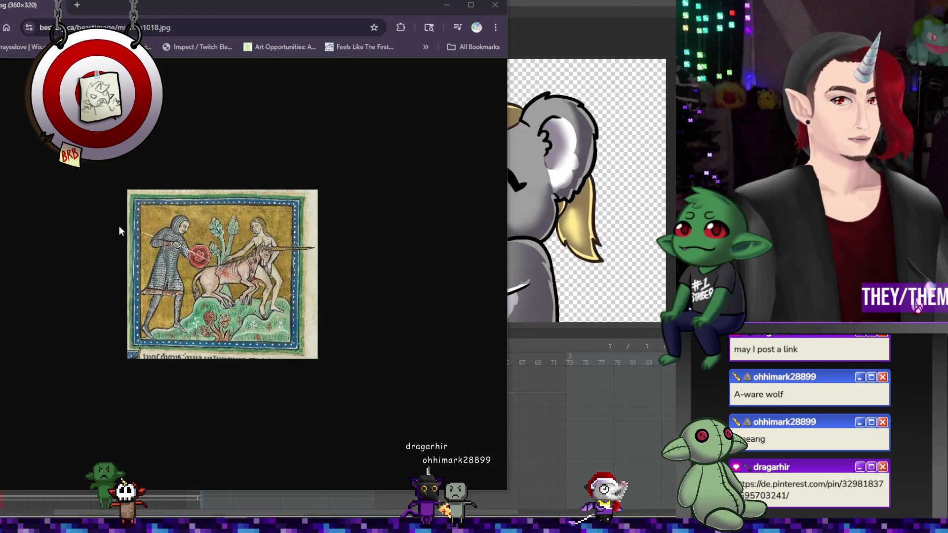
pyautogui.keyDown('ctrl'); pyautogui.scroll(3, 148, 274); pyautogui.keyUp('ctrl')
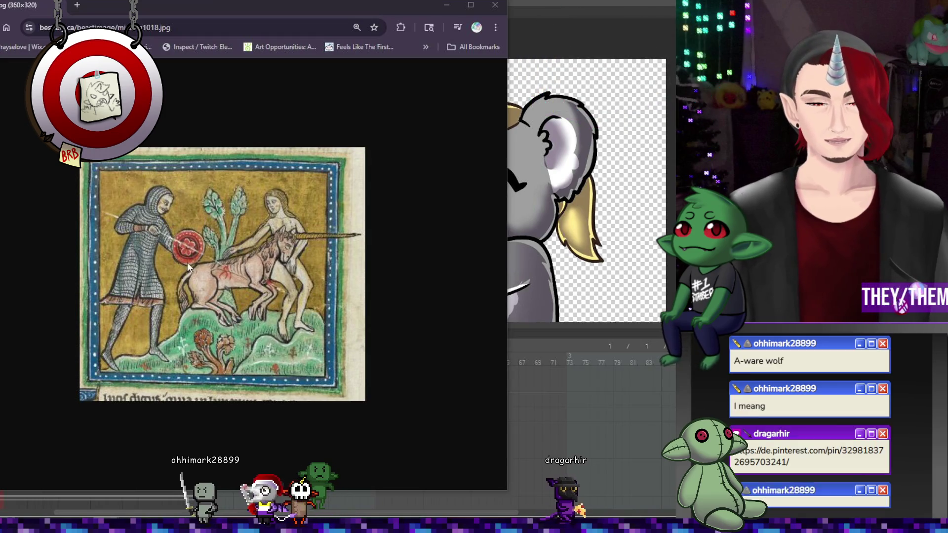
pyautogui.hotkey('ctrl', 'w')
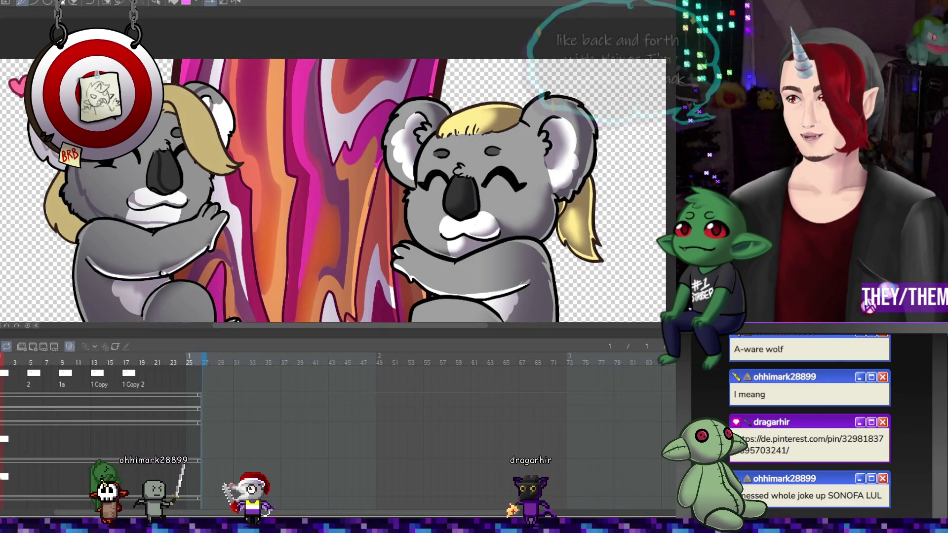
pyautogui.hotkey('alt', 'Tab')
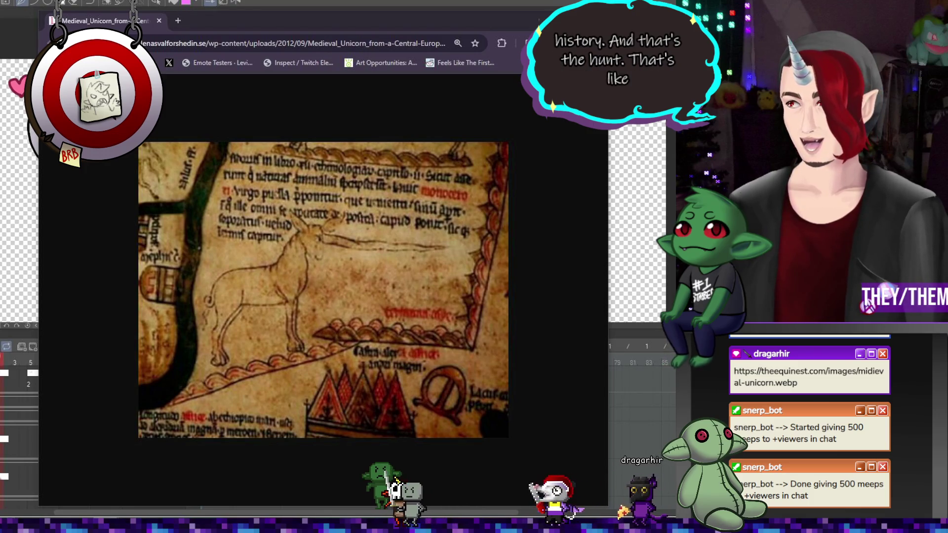
pyautogui.moveTo(554, 226); pyautogui.dragTo(258, 22)
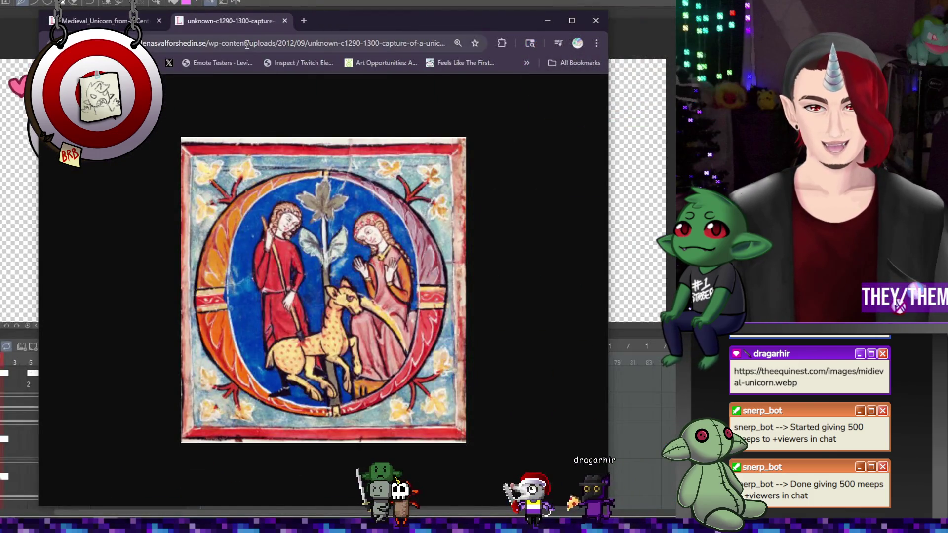
pyautogui.moveTo(339, 23); pyautogui.dragTo(280, 16)
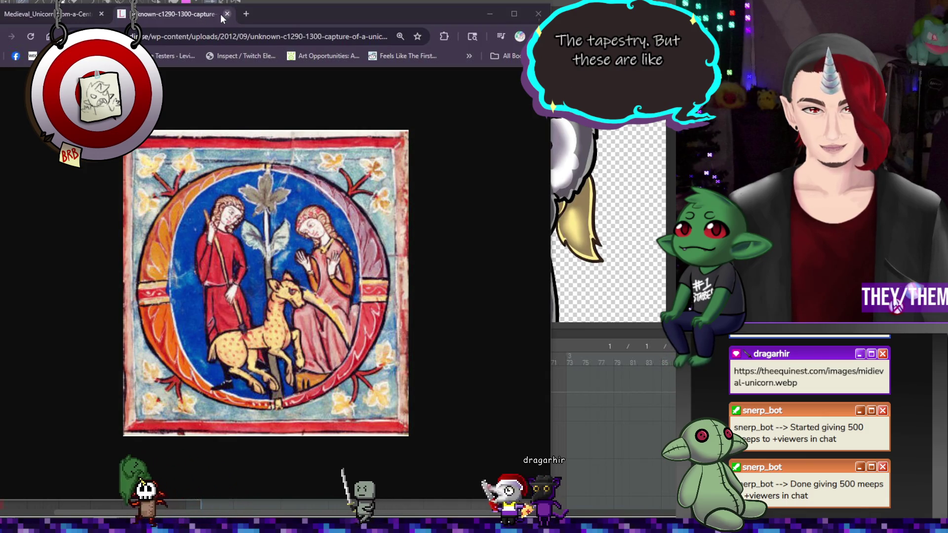
pyautogui.click(101, 14)
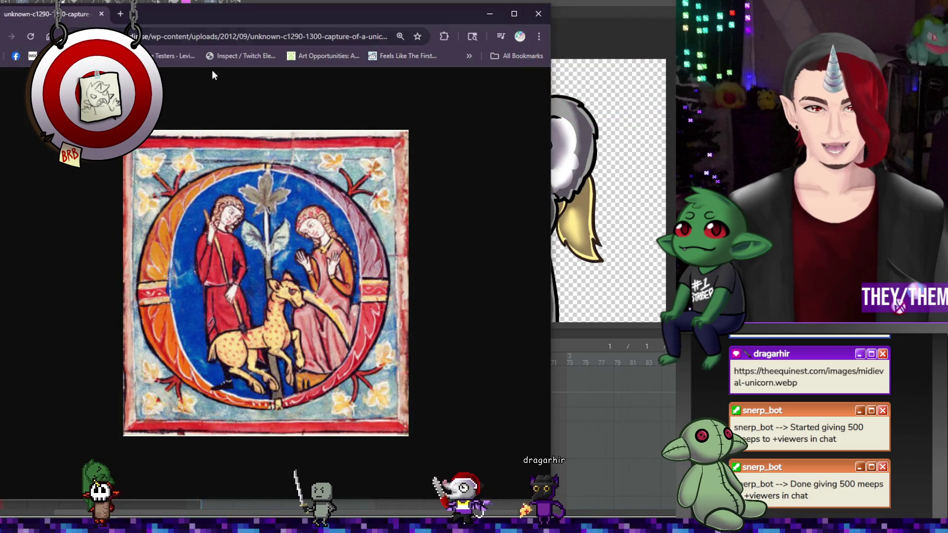
pyautogui.moveTo(297, 14); pyautogui.dragTo(321, 15)
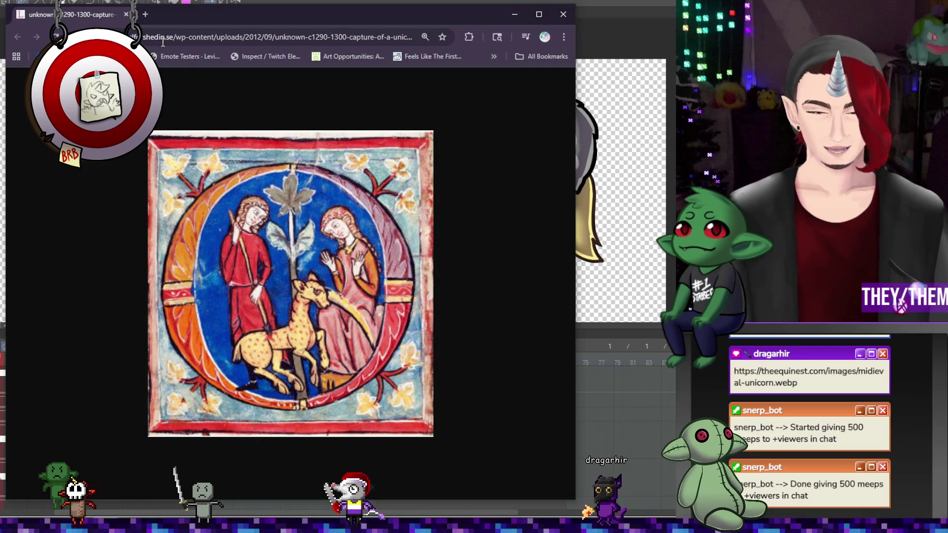
pyautogui.hotkey('alt', 'Tab')
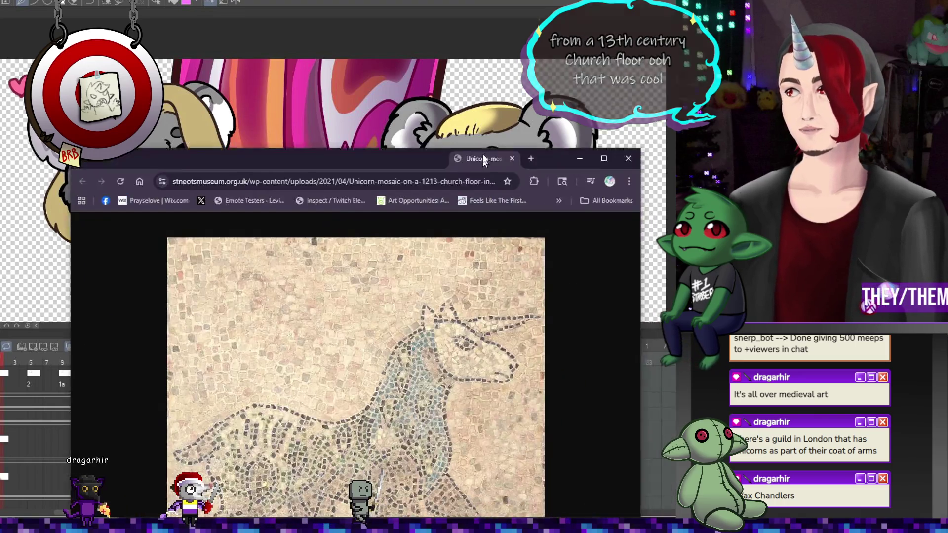
# - Position the browser to view the unicorn mosaic reference, then go back to the koala animation
pyautogui.moveTo(484, 30)
pyautogui.mouseDown()
pyautogui.moveTo(444, 30)
pyautogui.moveTo(513, 37)
pyautogui.moveTo(416, 8)
pyautogui.mouseUp()
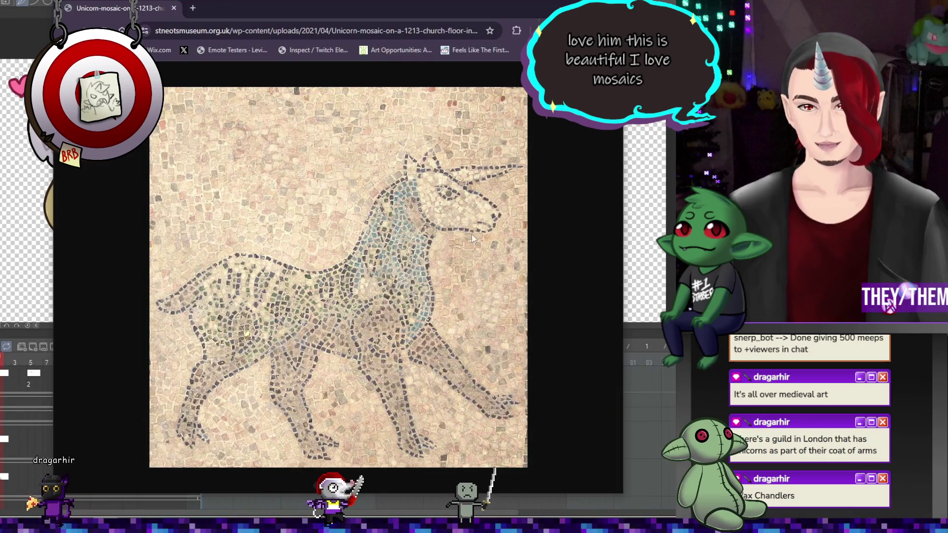
pyautogui.moveTo(446, 10)
pyautogui.mouseDown()
pyautogui.moveTo(413, 4)
pyautogui.moveTo(451, 2)
pyautogui.mouseUp()
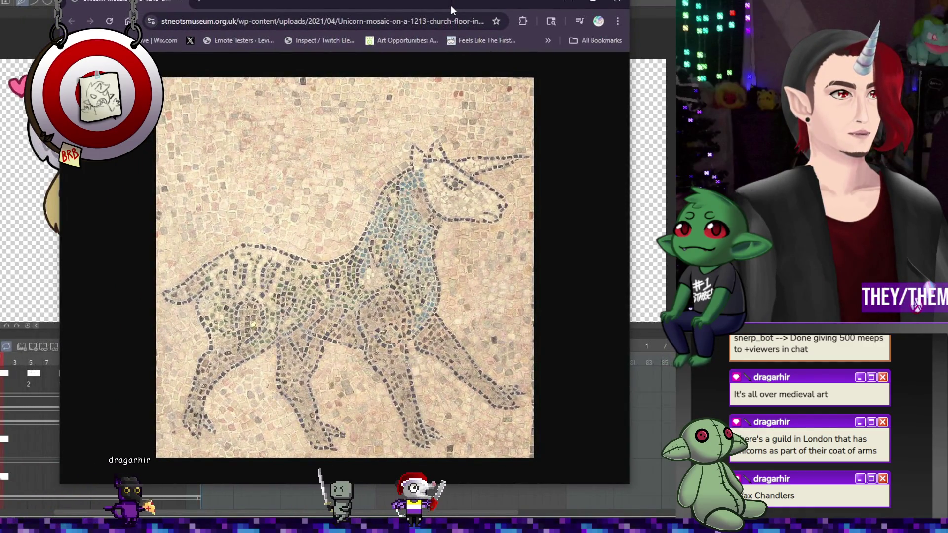
pyautogui.moveTo(478, 1); pyautogui.dragTo(437, 1)
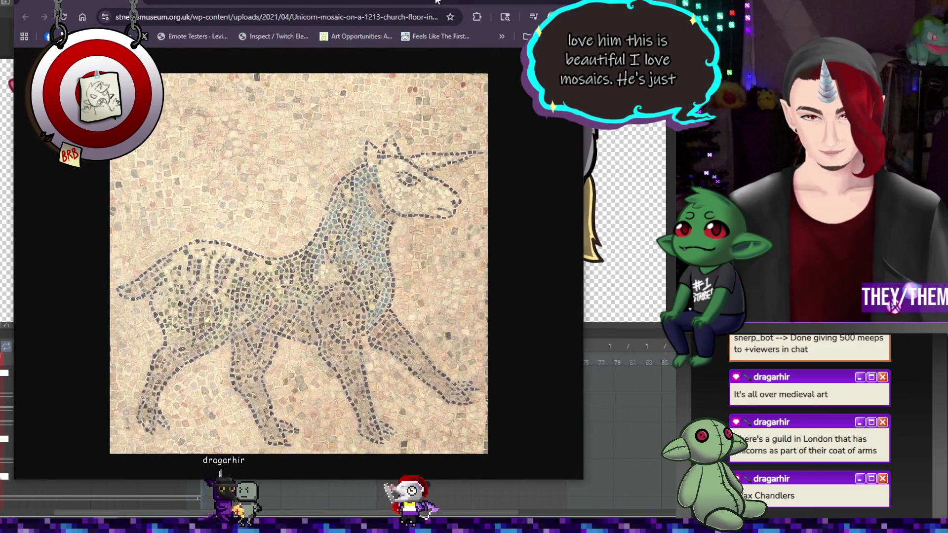
pyautogui.moveTo(439, 1); pyautogui.dragTo(454, 3)
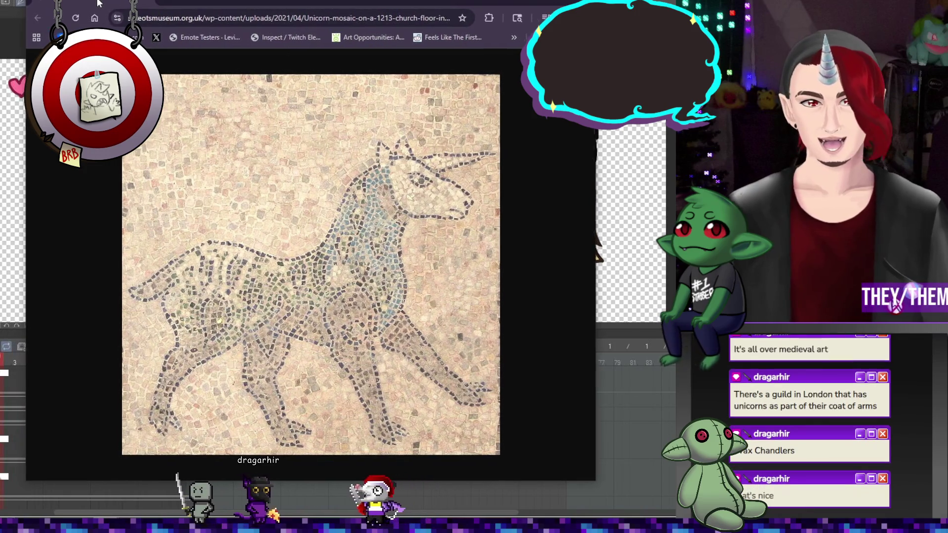
pyautogui.moveTo(100, 2)
pyautogui.mouseDown()
pyautogui.moveTo(108, 10)
pyautogui.moveTo(87, 6)
pyautogui.moveTo(101, 6)
pyautogui.mouseUp()
pyautogui.click(200, 515)
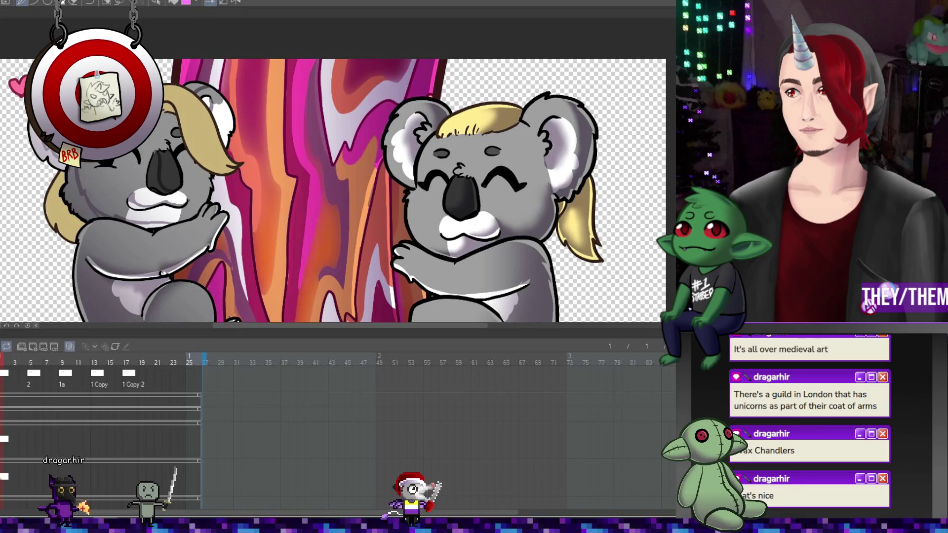
# - Place cel 2 at frame 5 of the rough track for the left koala's sketch
pyautogui.scroll(-2, 247, 301)
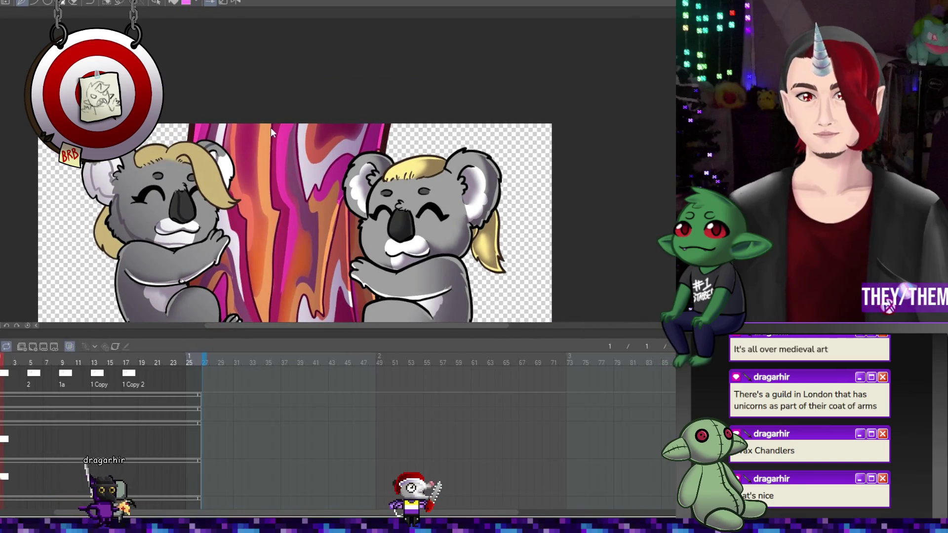
pyautogui.scroll(2, 202, 187)
pyautogui.scroll(1, 202, 186)
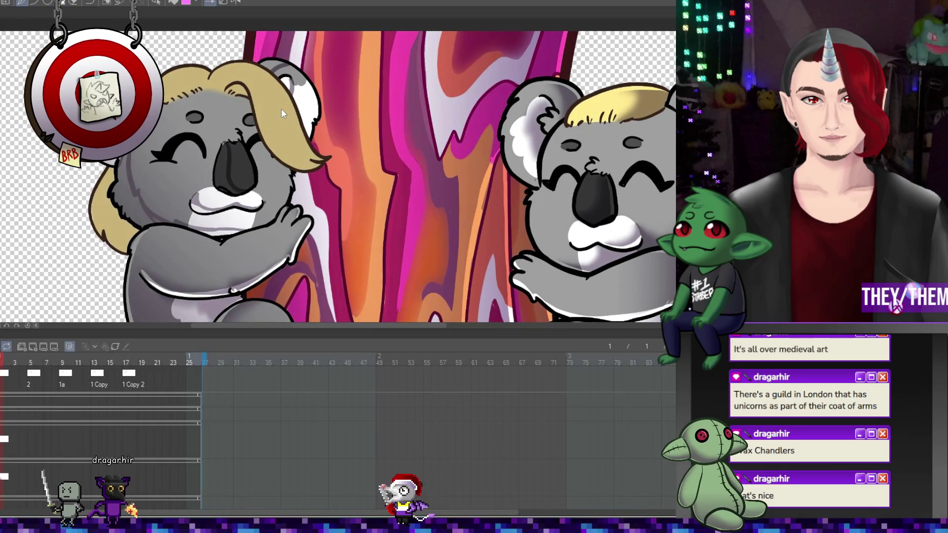
pyautogui.click(31, 437)
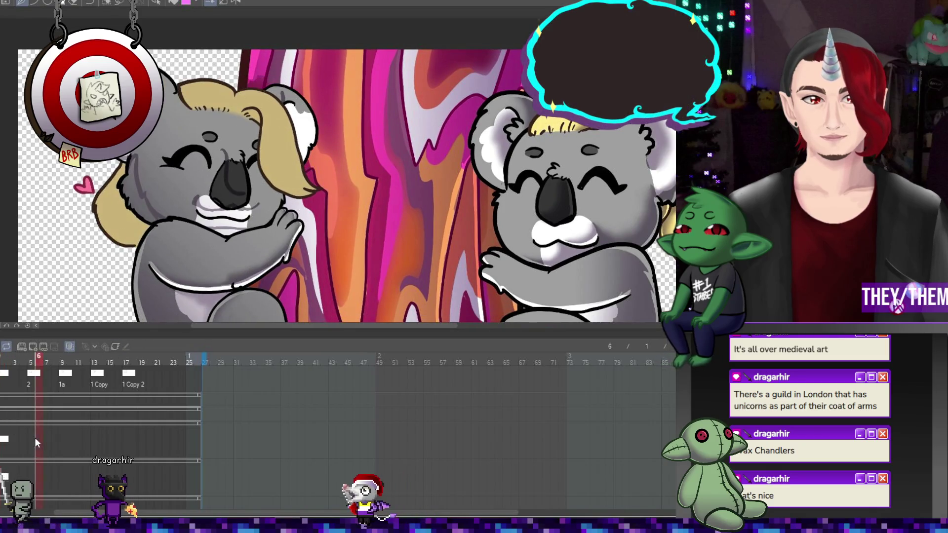
pyautogui.click(37, 346)
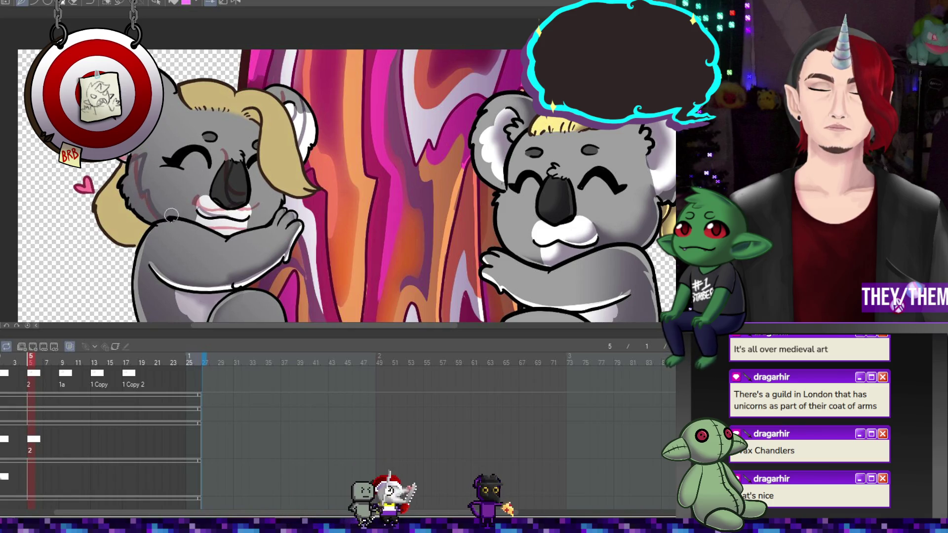
# - Flip between frames 4 and 5 to compare the koala drawings' motion
pyautogui.click(25, 440)
pyautogui.click(31, 444)
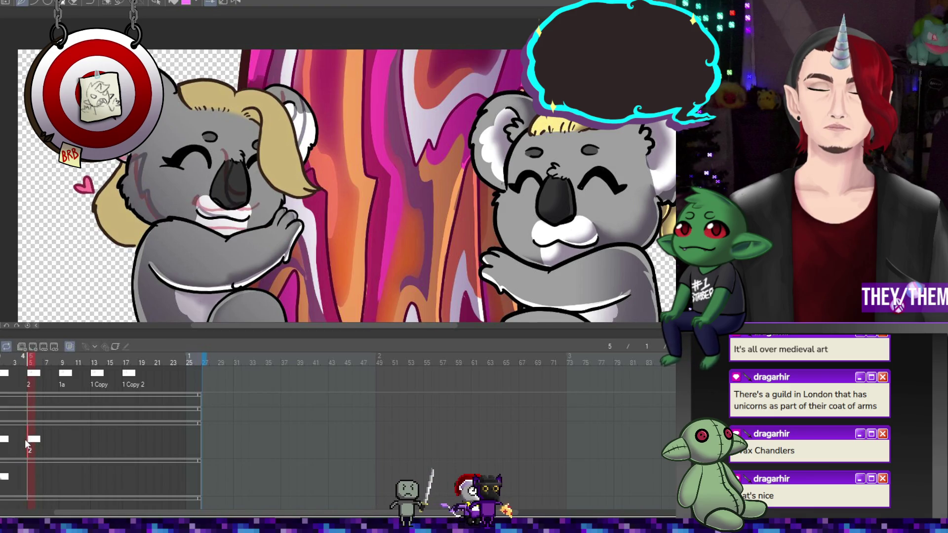
pyautogui.click(25, 440)
pyautogui.click(32, 444)
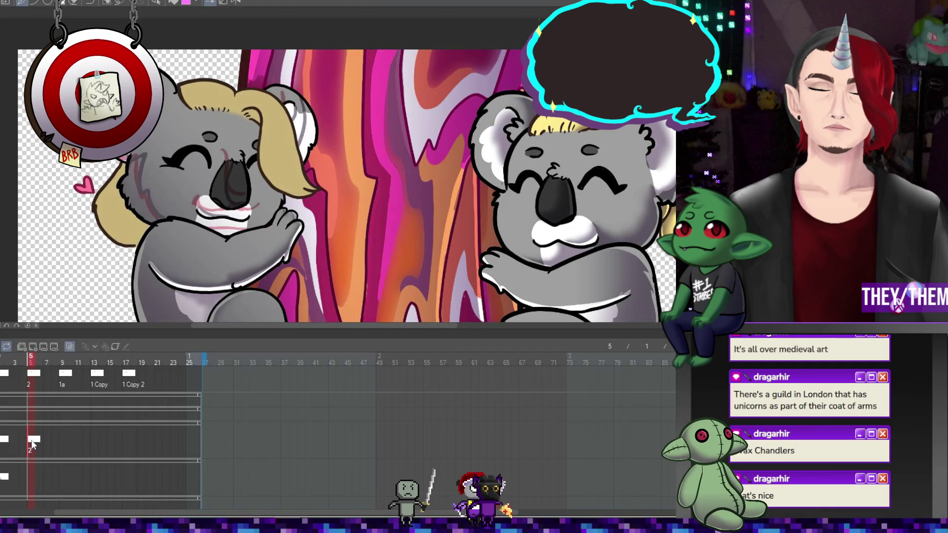
pyautogui.click(25, 440)
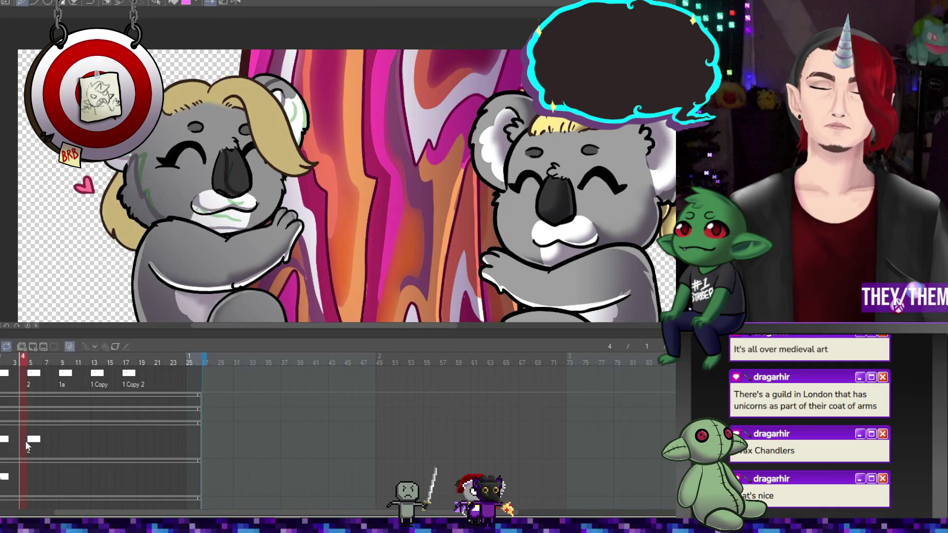
pyautogui.click(33, 442)
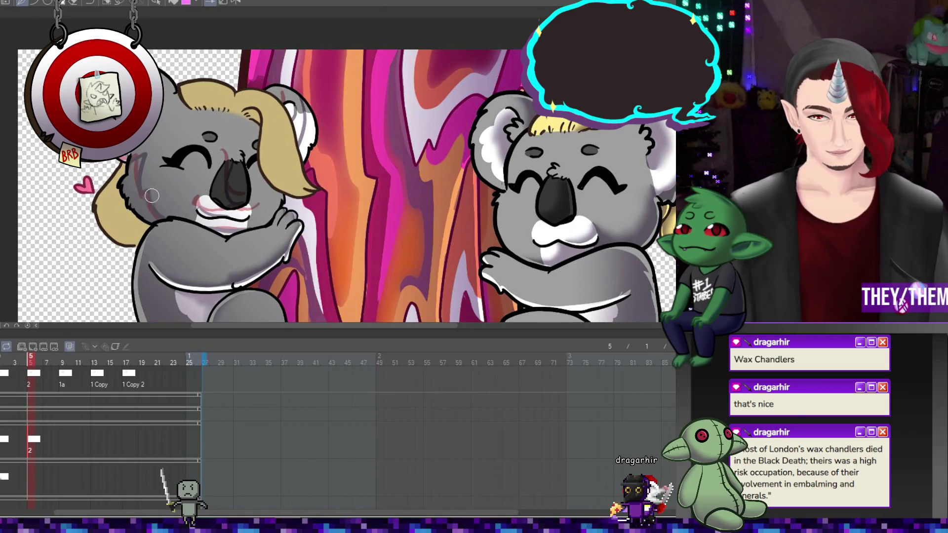
# - Create new rough cel 3 at frame 9 for the left koala's next pose
pyautogui.click(61, 447)
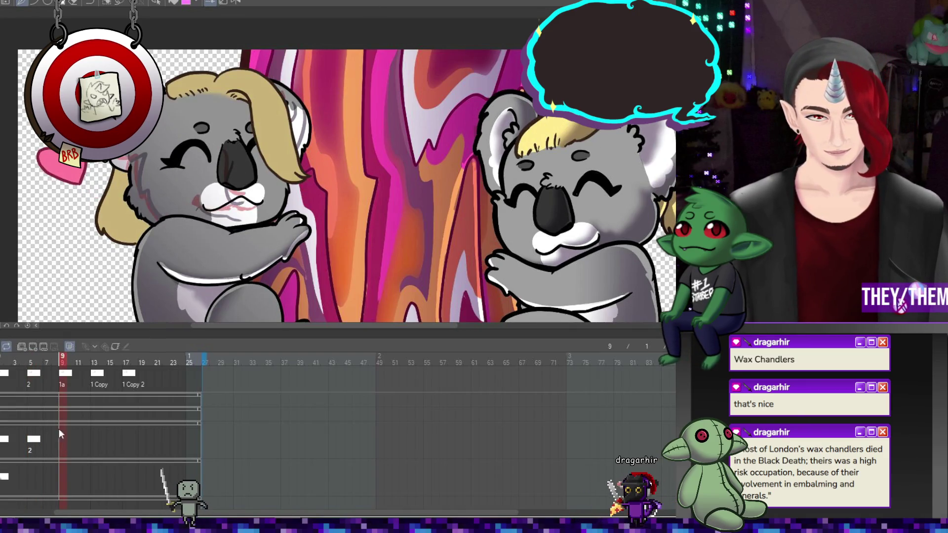
pyautogui.click(34, 346)
pyautogui.scroll(2, 345, 188)
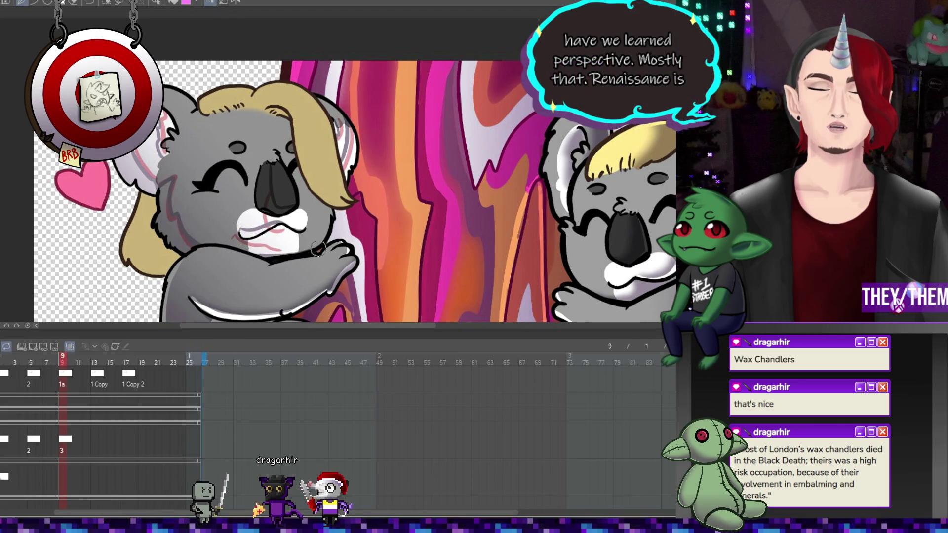
# - Add rough cel 4 at frame 13 for the next koala pose, then advance to frame 17
pyautogui.click(95, 438)
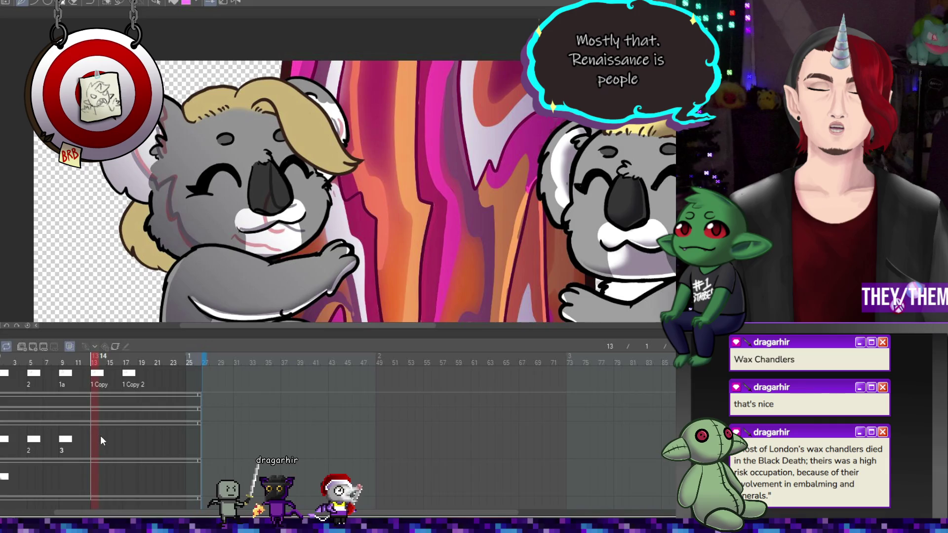
pyautogui.click(33, 349)
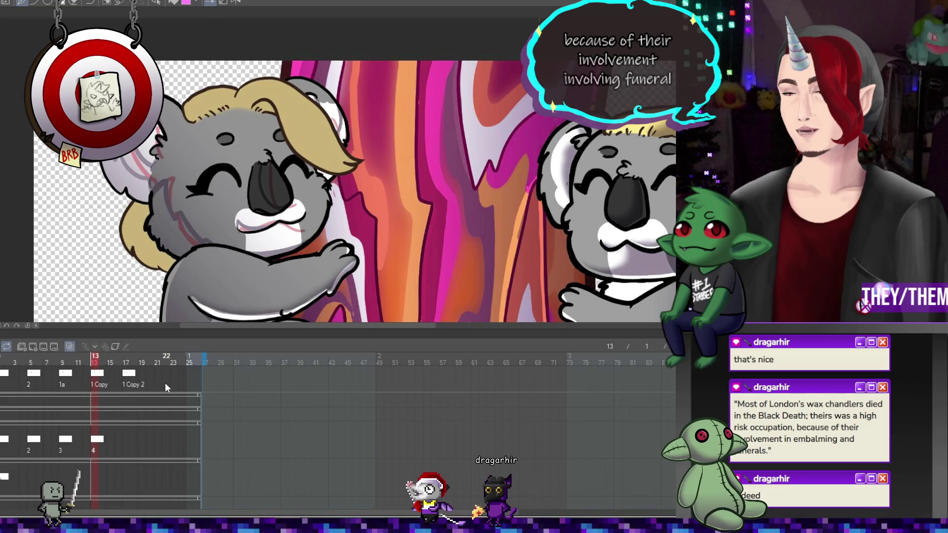
pyautogui.click(126, 437)
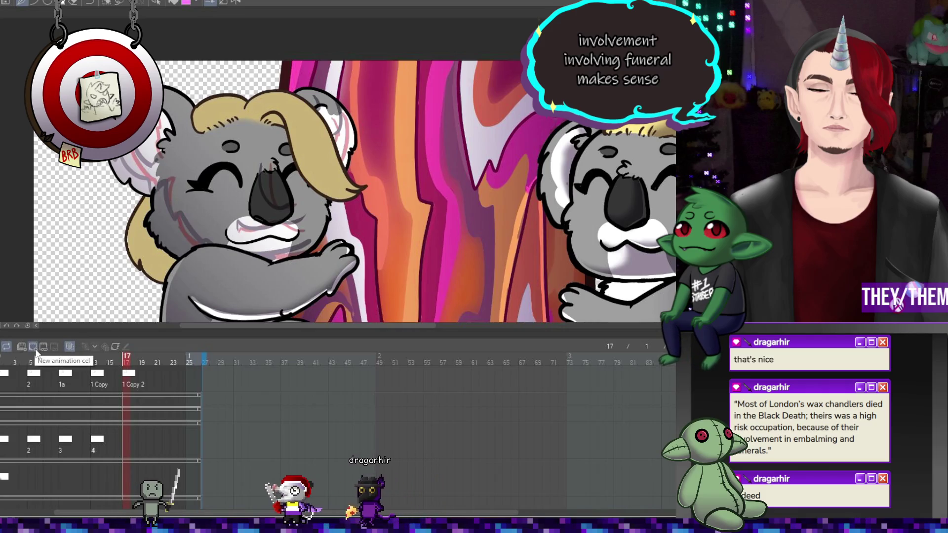
# - Duplicate the animation track and select the 1 Copy 2 cel, returning to the first frame
pyautogui.hotkey('ctrl', 'd')
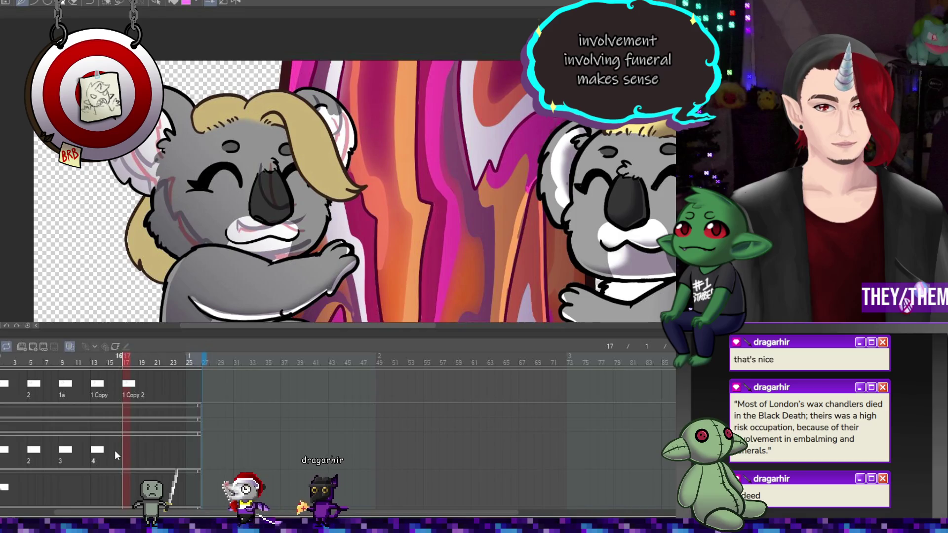
pyautogui.click(127, 412)
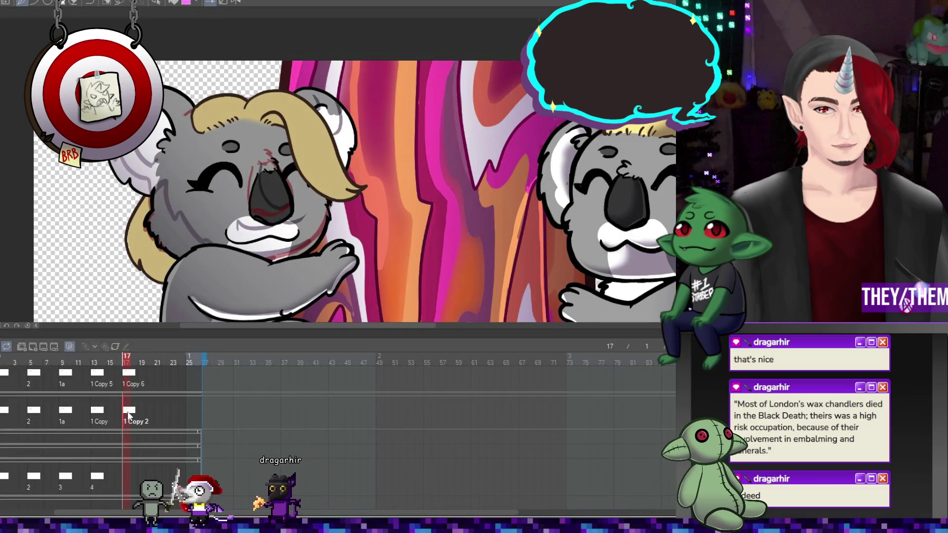
pyautogui.press('space')
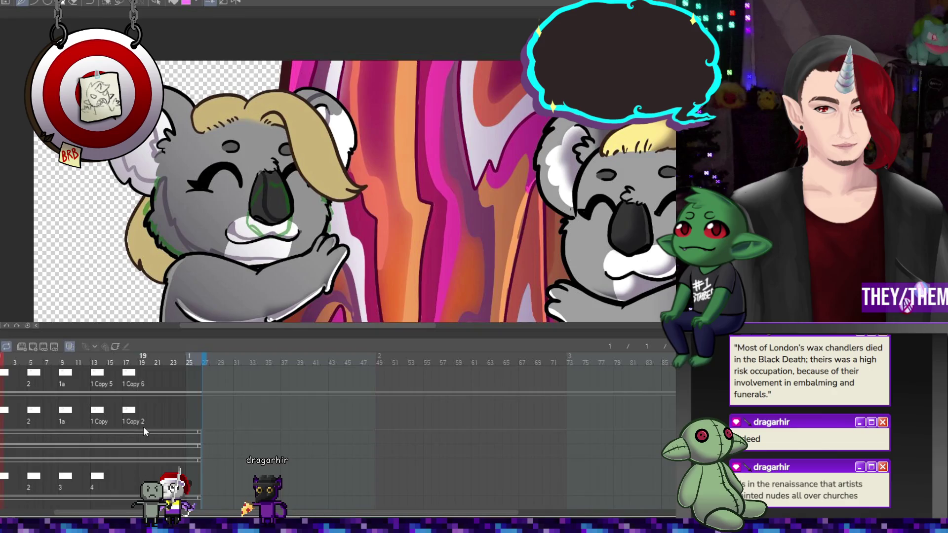
# - Assign cel 1 to frame 17 of the rough track so the hug loops back
pyautogui.rightClick(127, 478)
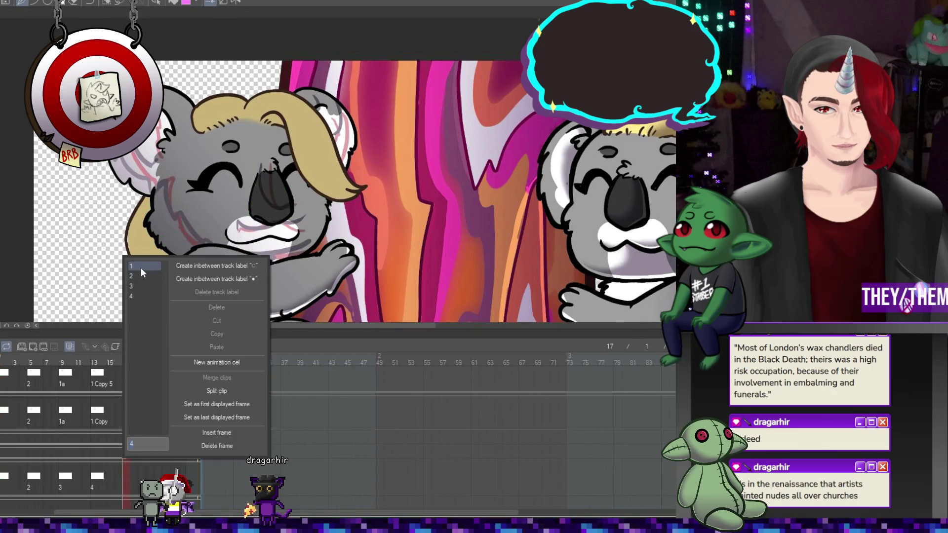
pyautogui.click(141, 267)
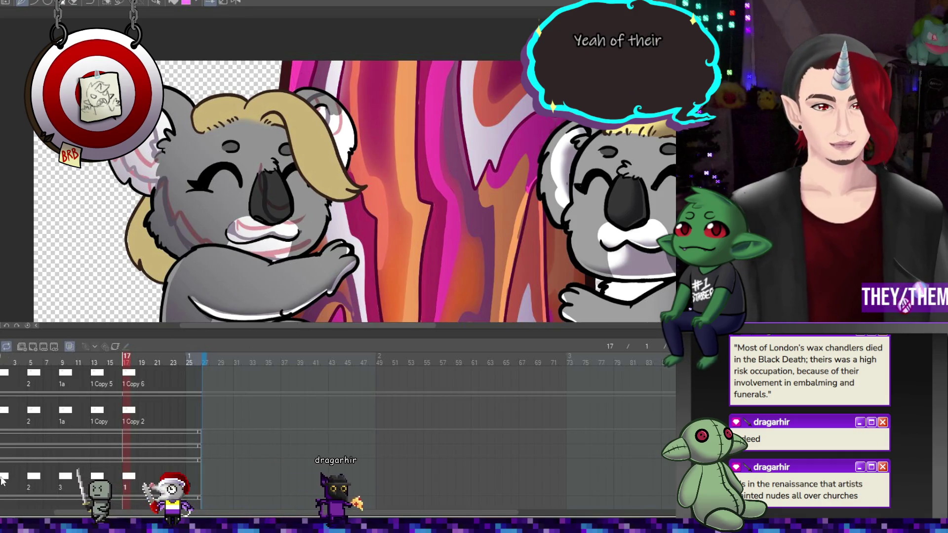
pyautogui.hotkey('ctrl', 'Tab')
pyautogui.scroll(-2, 137, 138)
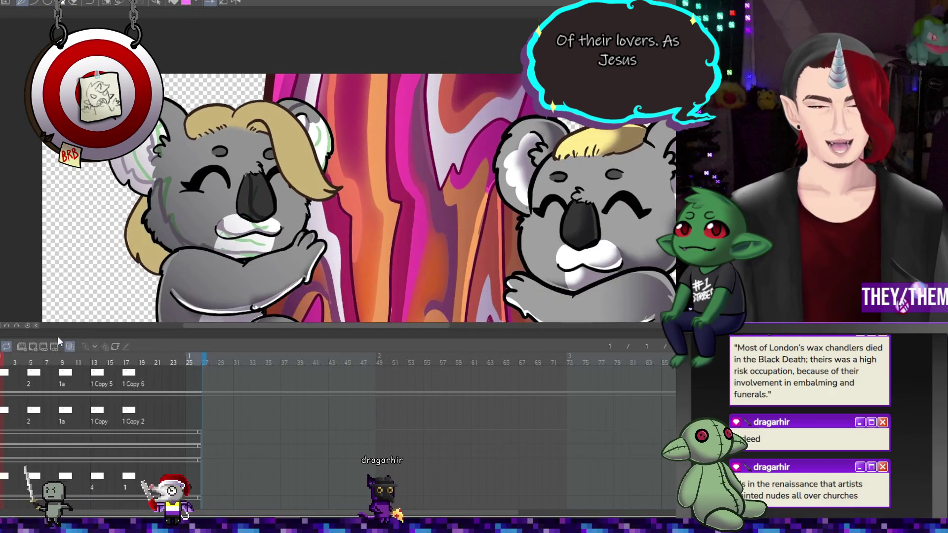
pyautogui.hotkey('ctrl', '+')
pyautogui.hotkey('ctrl', '+')
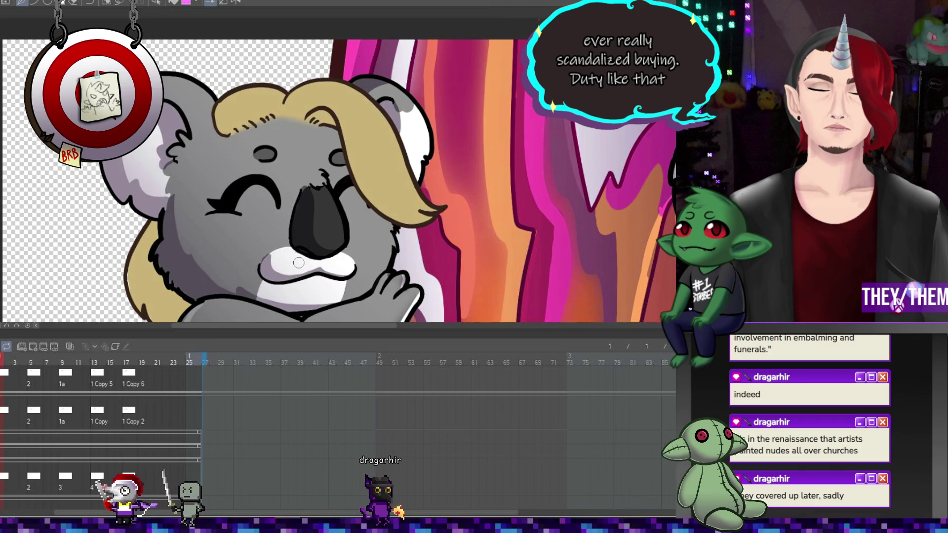
# - Show frame 5, with the koala beside the pink heart
pyautogui.click(31, 478)
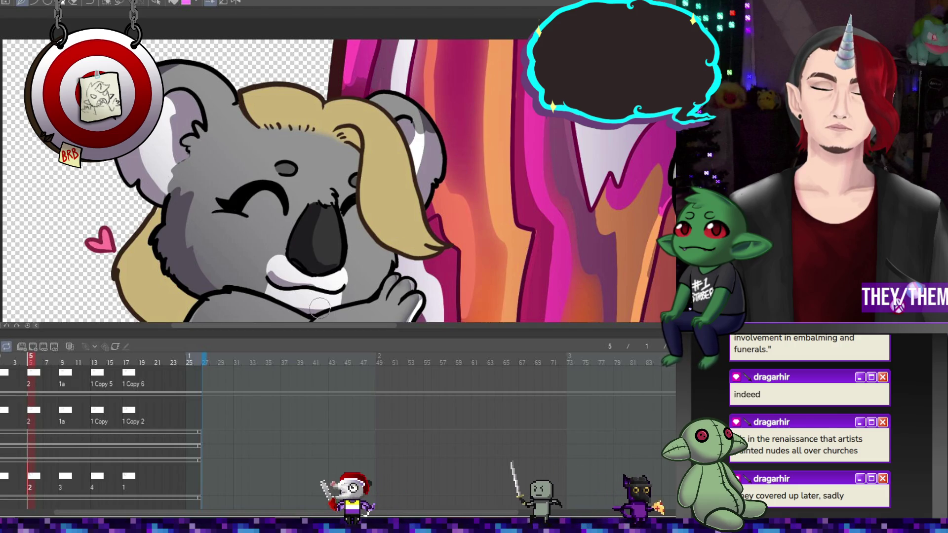
# - Bring up frame 9 to review and refine the blonde koala's hug pose
pyautogui.click(63, 478)
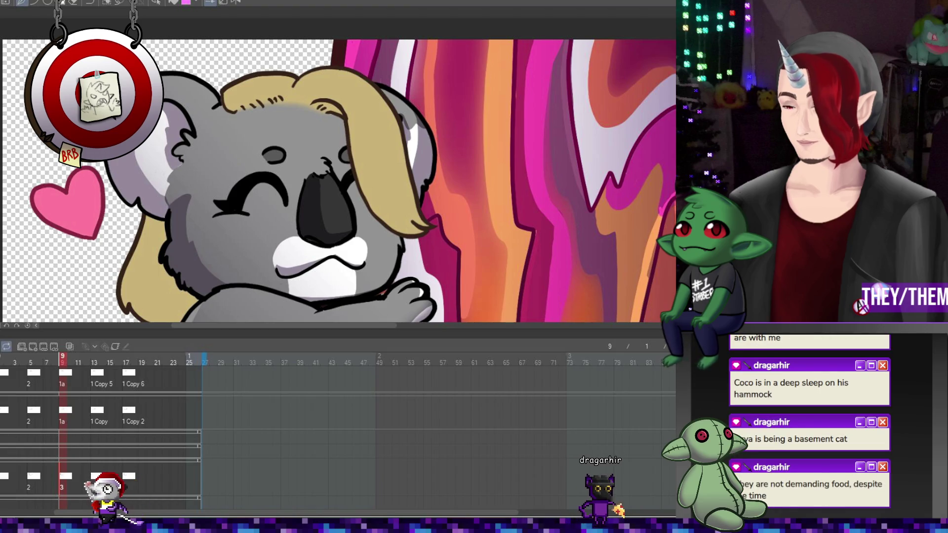
# - Zoom the canvas out and in, select the Pen, and show frame 14 for drawing
pyautogui.scroll(-3, 263, 240)
pyautogui.scroll(3, 241, 226)
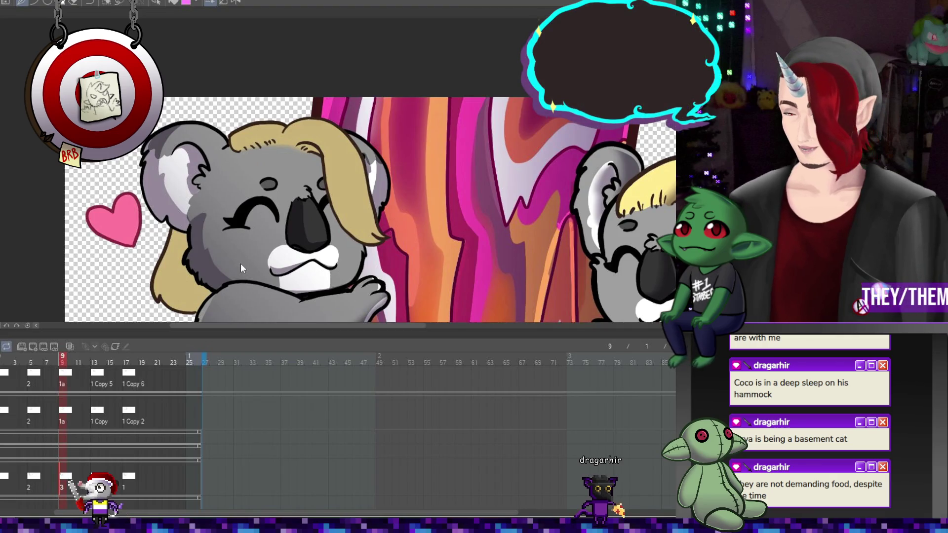
pyautogui.press('p')
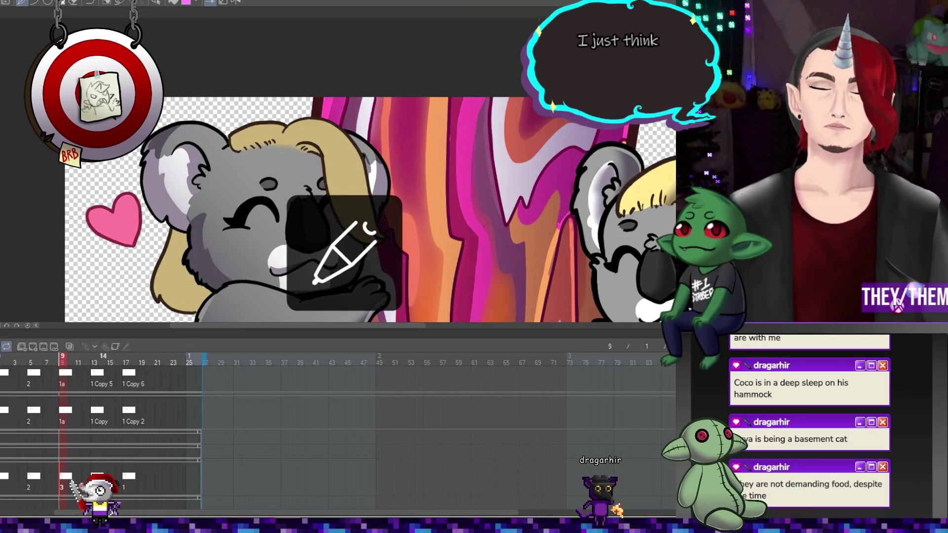
pyautogui.click(101, 420)
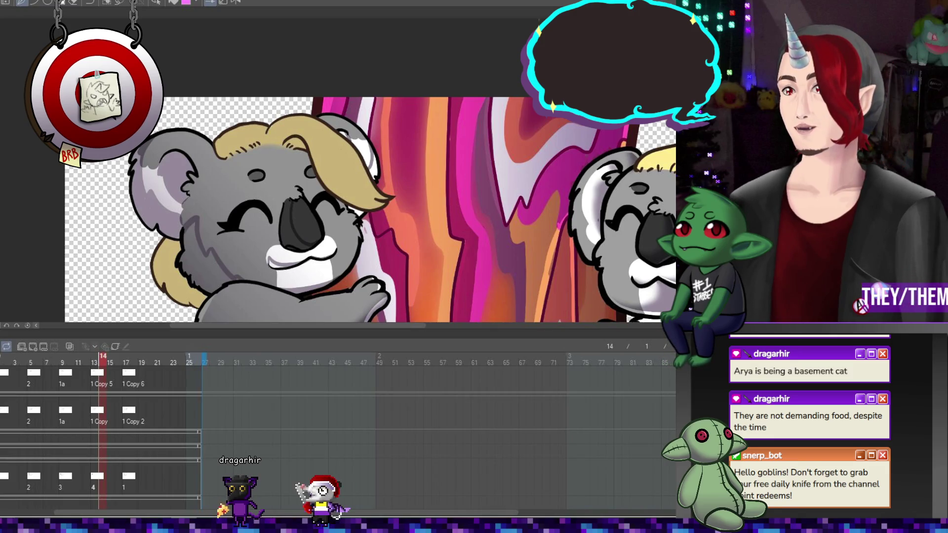
pyautogui.press('p')
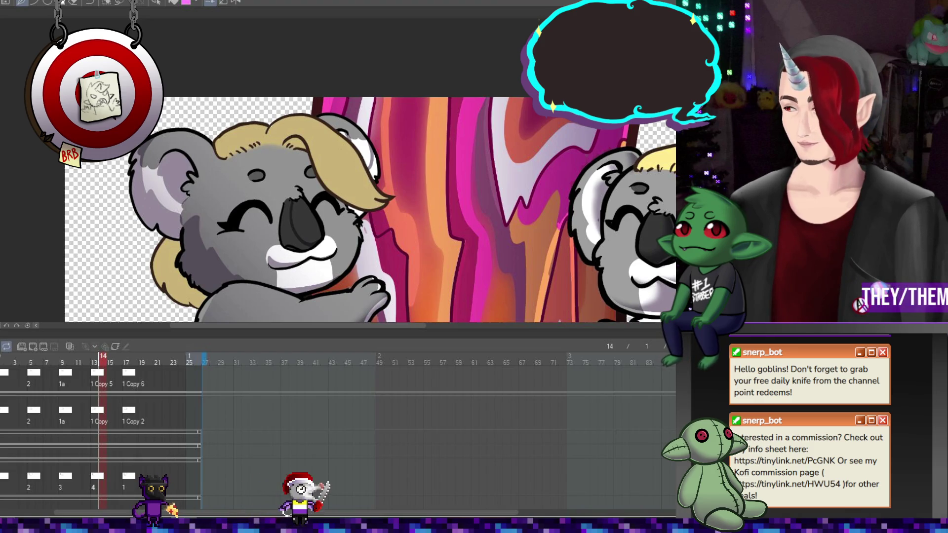
pyautogui.press('p')
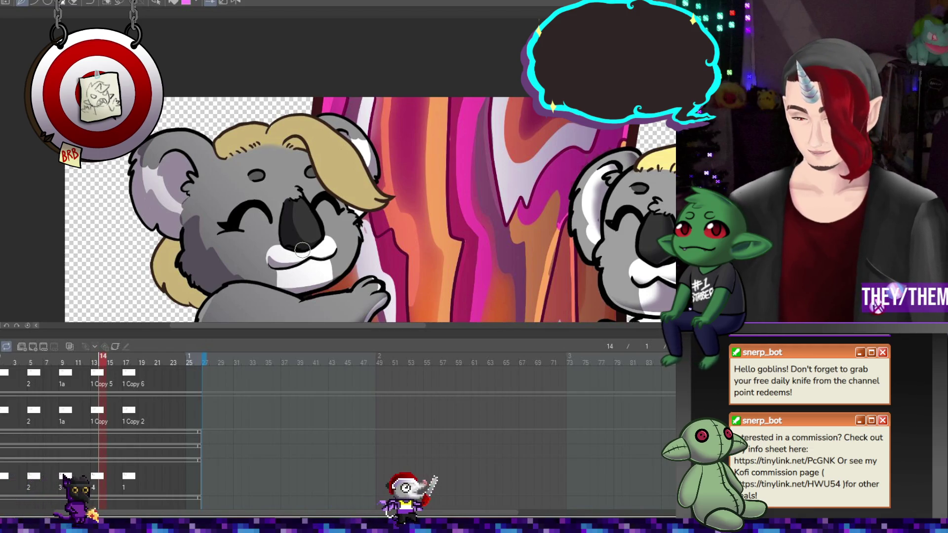
pyautogui.click(134, 477)
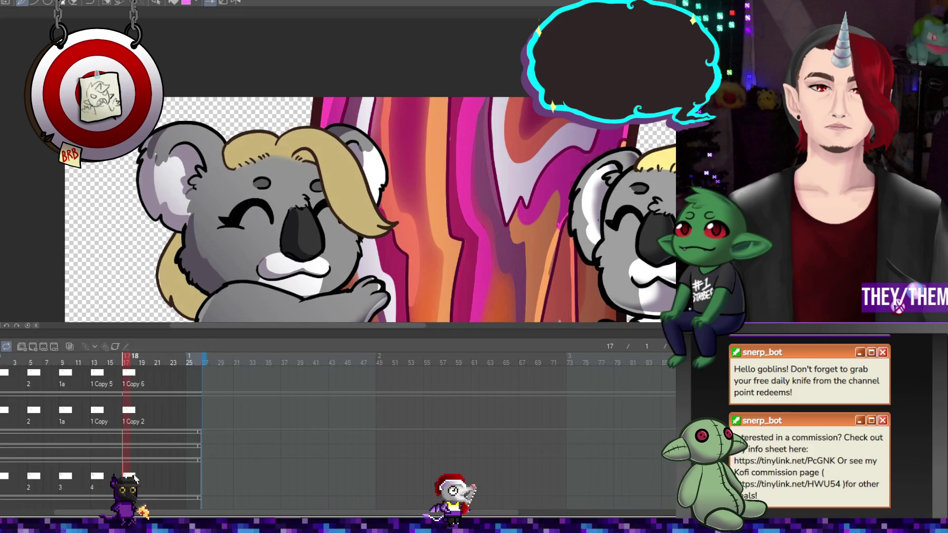
# - Review the koala drawings at frames 14, 10, 6 and finally 2
pyautogui.click(101, 477)
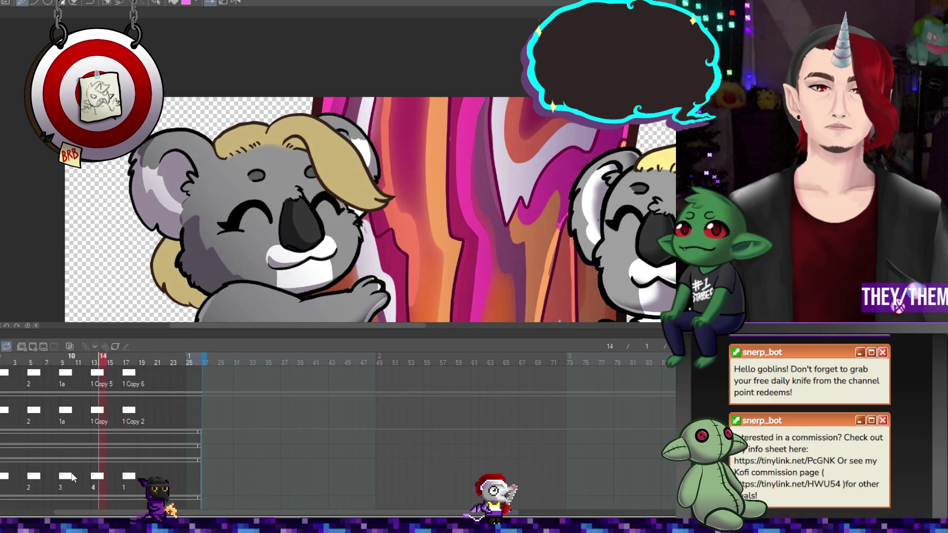
pyautogui.click(71, 478)
pyautogui.click(39, 477)
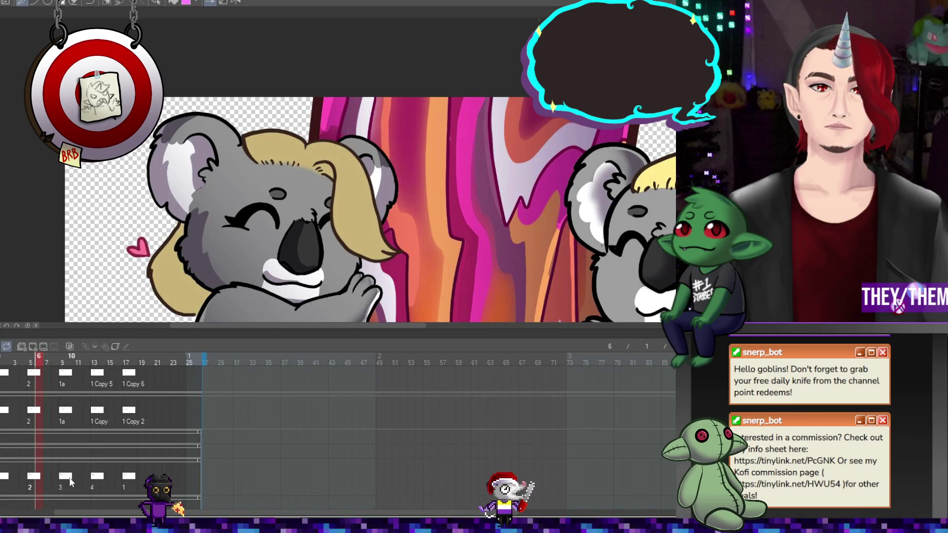
pyautogui.click(7, 478)
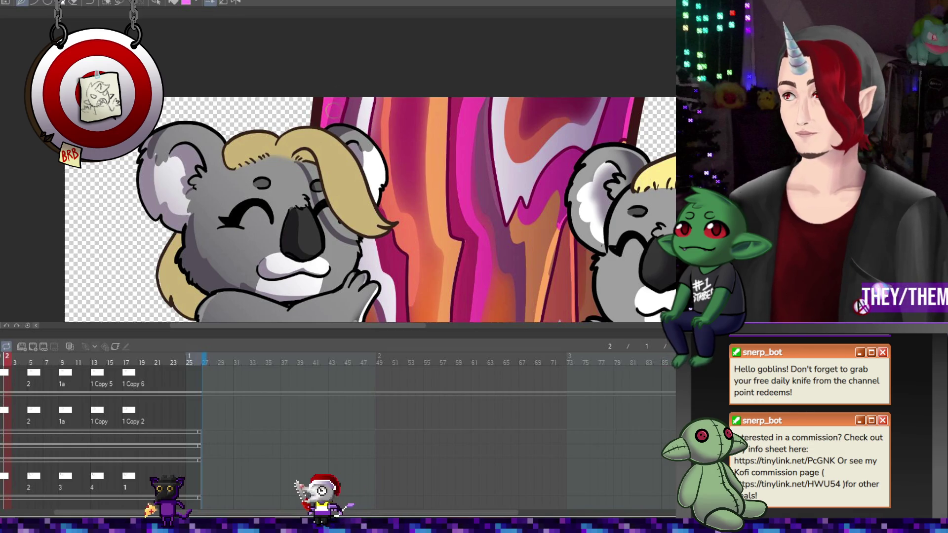
# - Compare frames 6 and 5 with onion skin turned on, then turn it off
pyautogui.moveTo(317, 195); pyautogui.dragTo(298, 187)
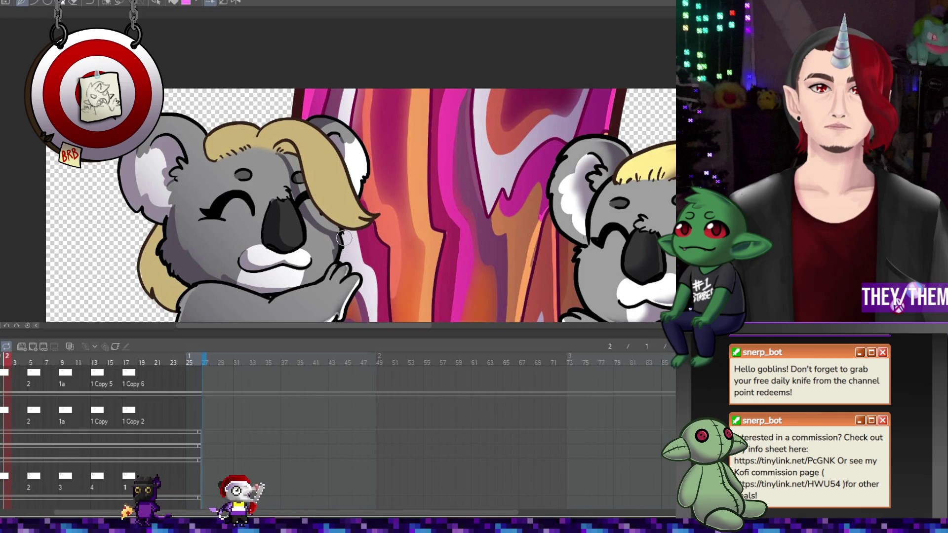
pyautogui.click(39, 474)
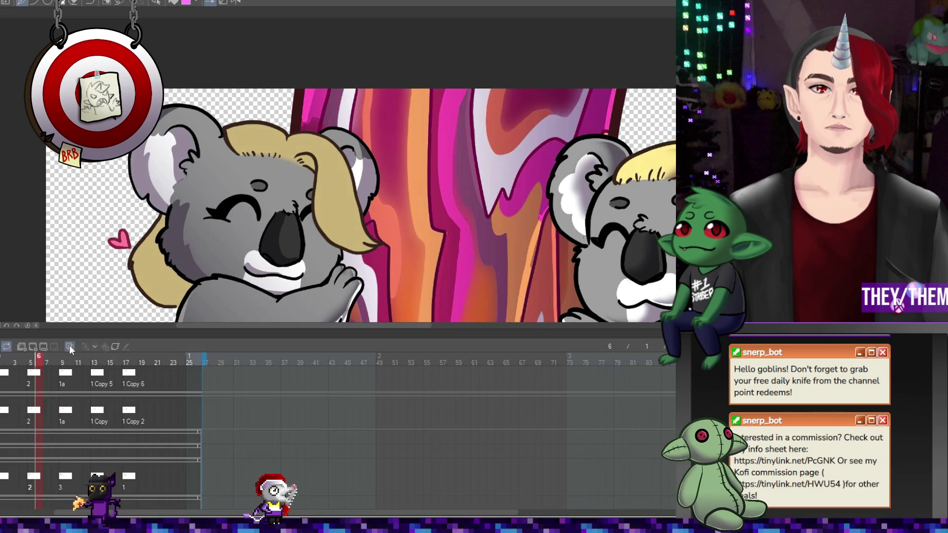
pyautogui.click(70, 347)
pyautogui.click(30, 480)
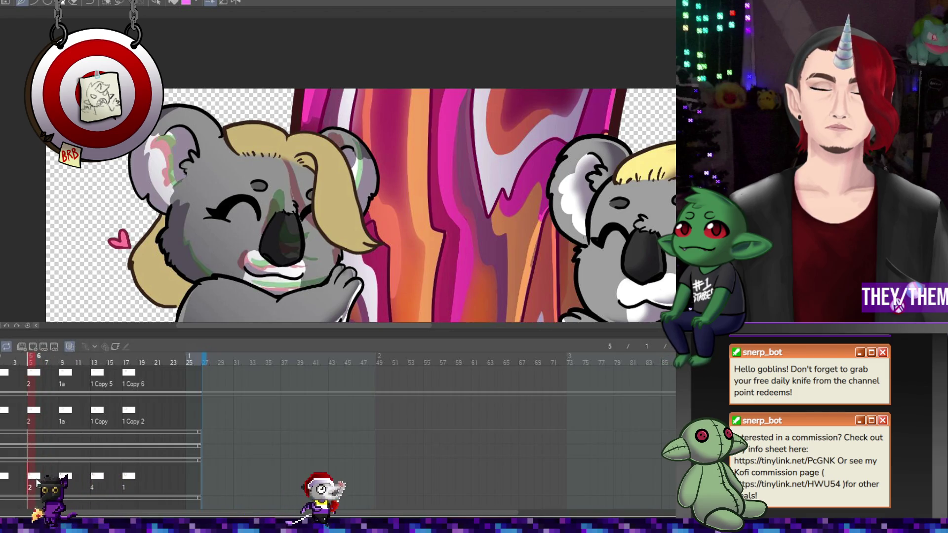
pyautogui.click(70, 346)
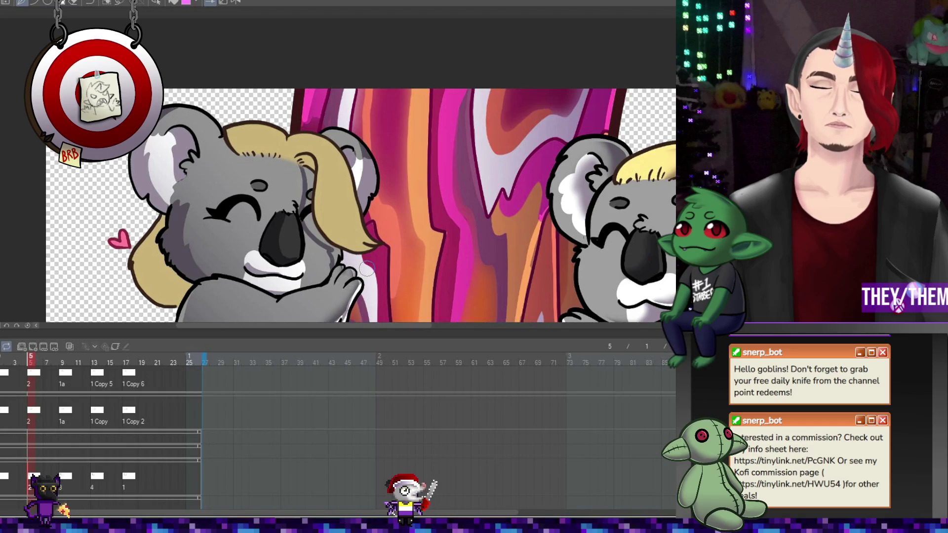
# - Review the drawings at frames 9, 13 and 17, then step forward again from frame 6
pyautogui.click(65, 479)
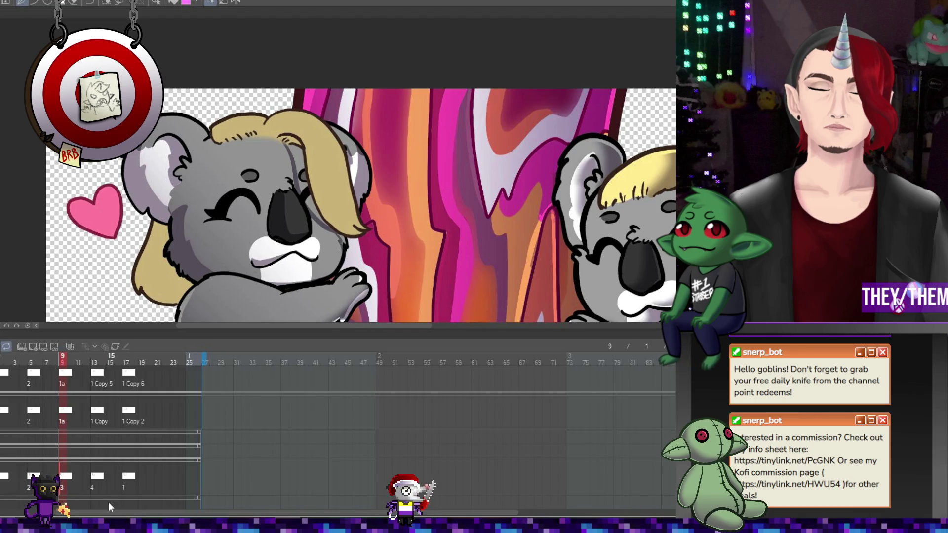
pyautogui.click(97, 478)
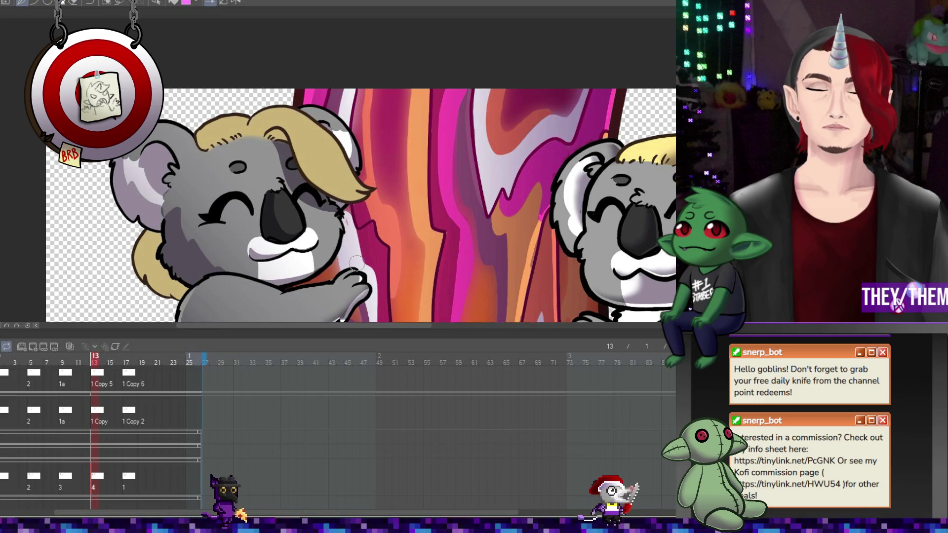
pyautogui.click(130, 414)
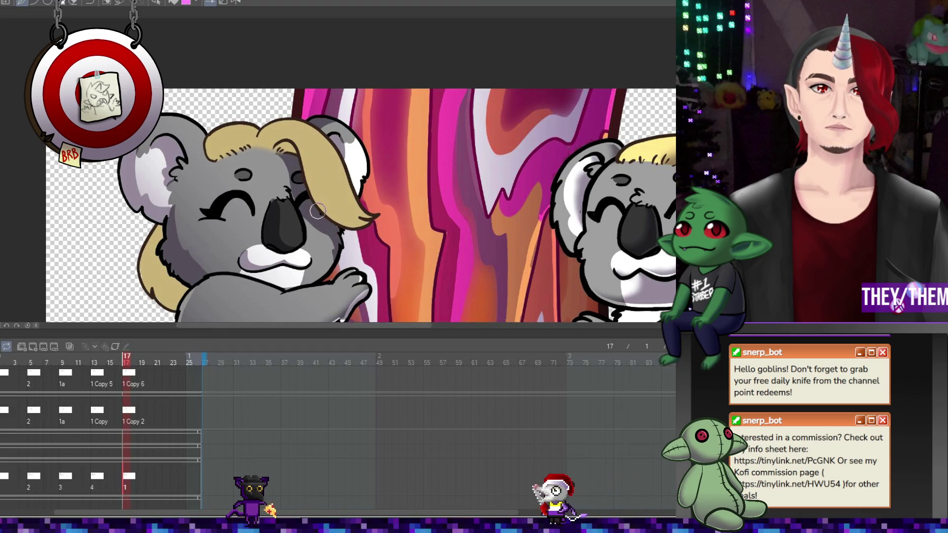
pyautogui.click(39, 482)
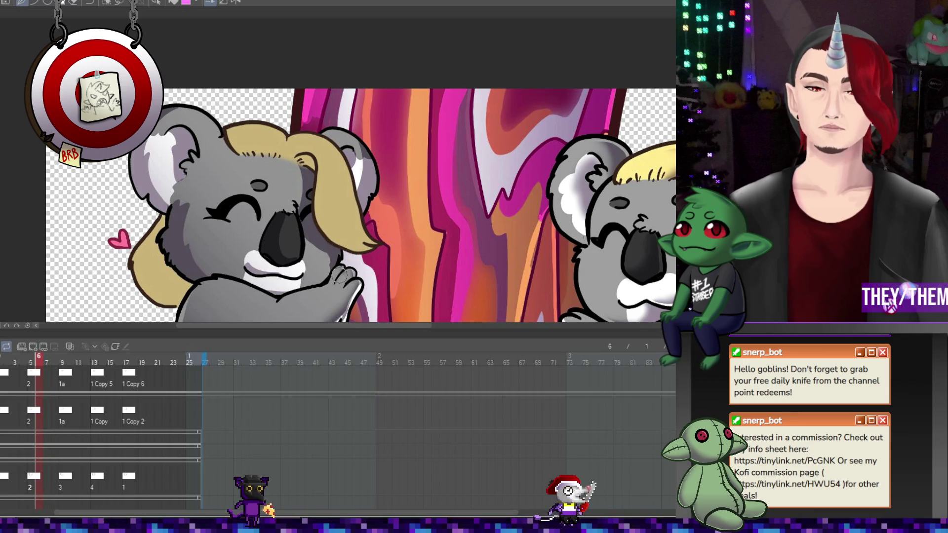
pyautogui.press('Right')
pyautogui.press('Right')
pyautogui.press('Right')
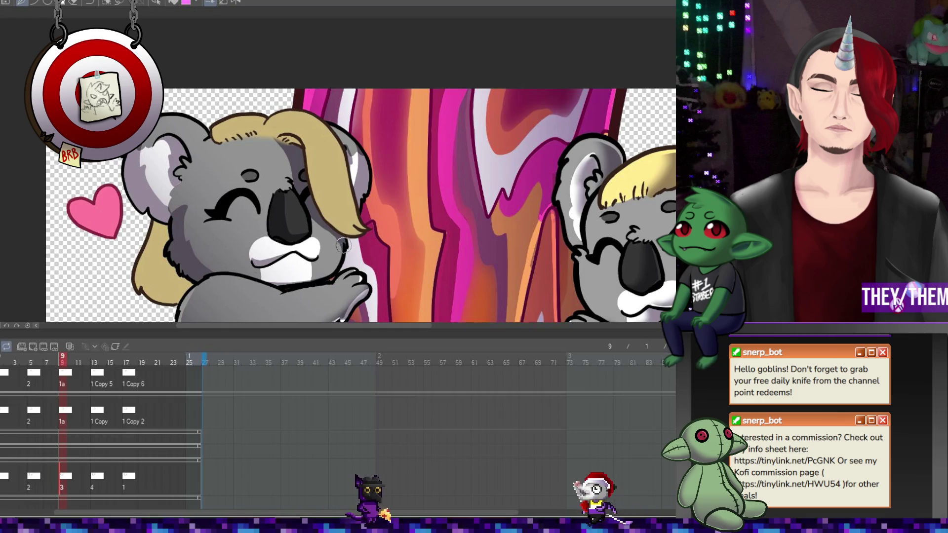
pyautogui.press('space')
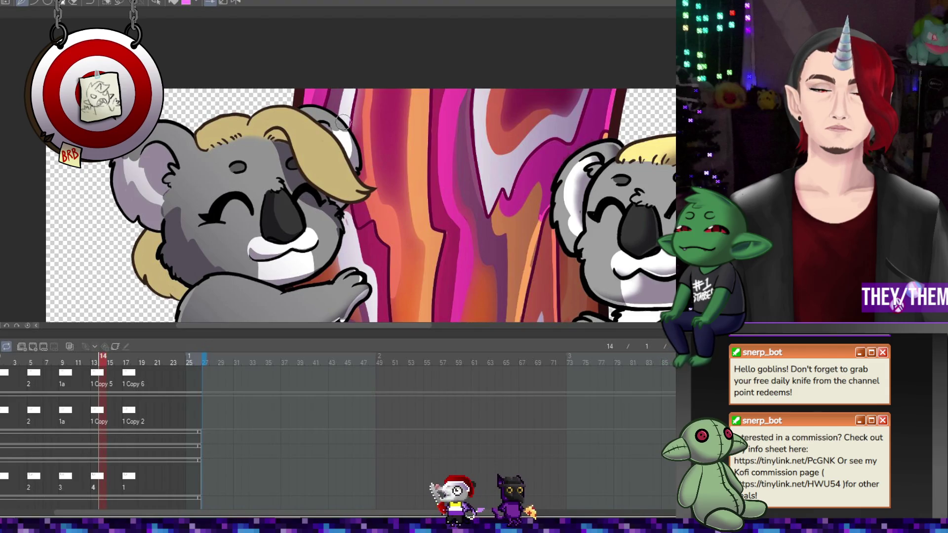
pyautogui.scroll(-3, 357, 173)
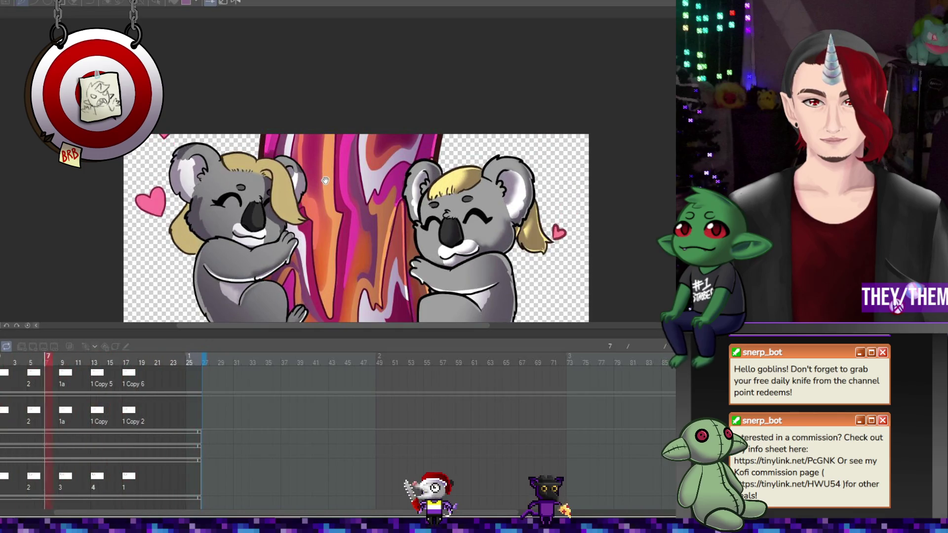
pyautogui.scroll(-3, 317, 184)
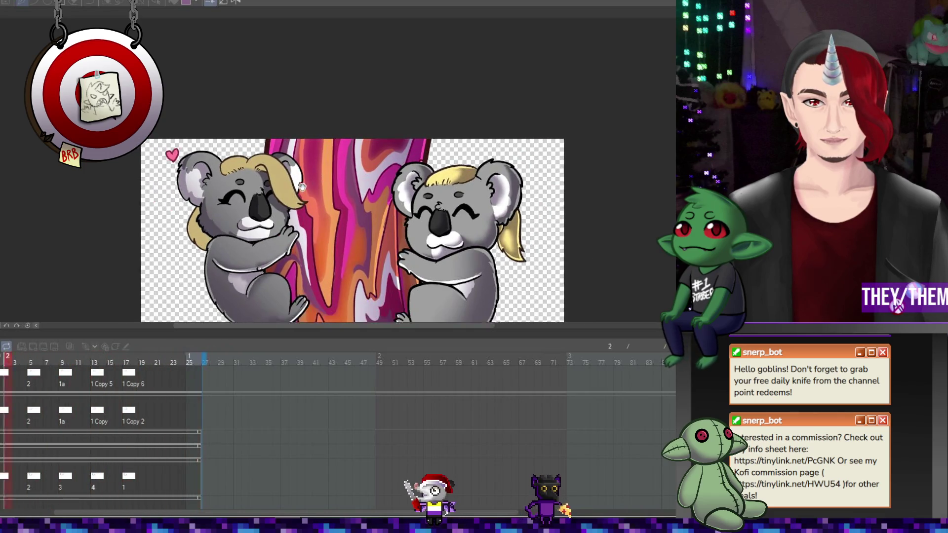
pyautogui.scroll(1, 293, 188)
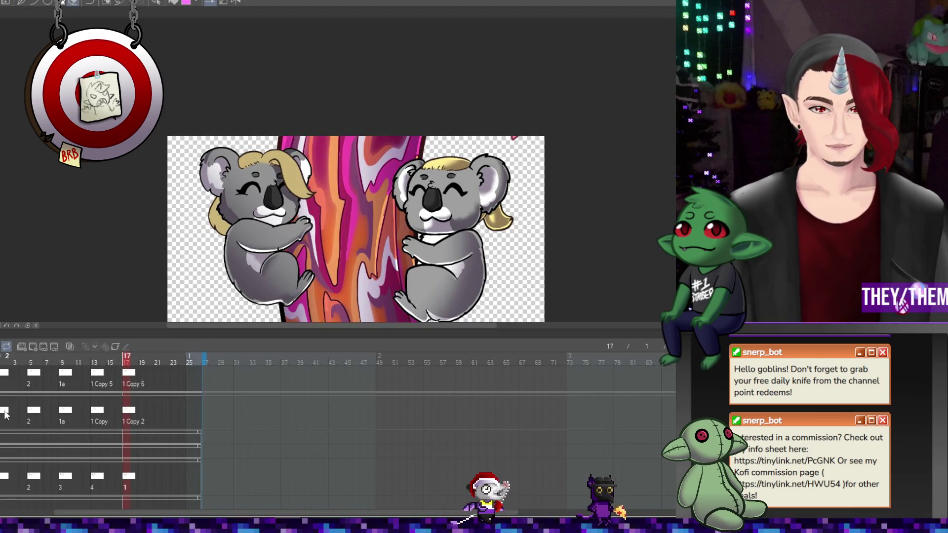
pyautogui.scroll(2, 236, 214)
pyautogui.scroll(1, 236, 214)
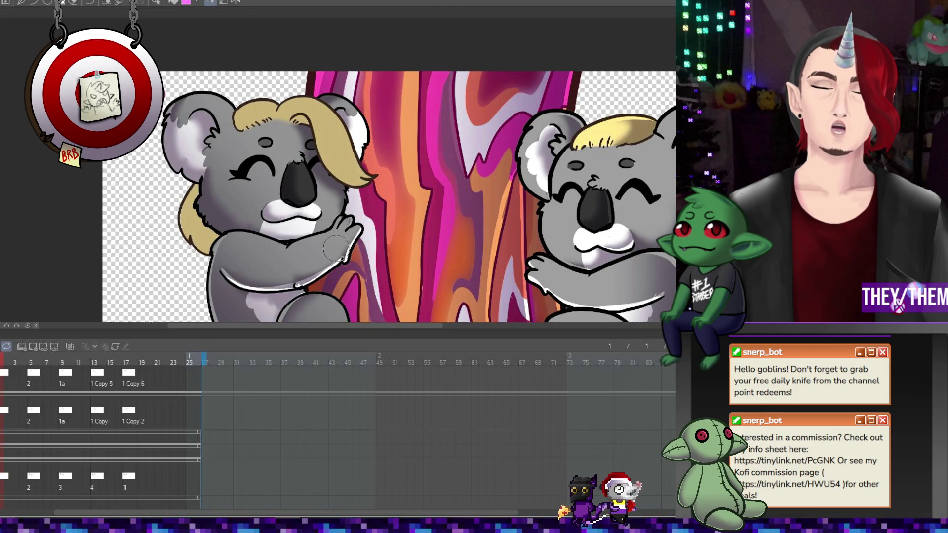
# - Check the hug motion by viewing frame 6, then stepping to frames 9 and 13
pyautogui.click(36, 477)
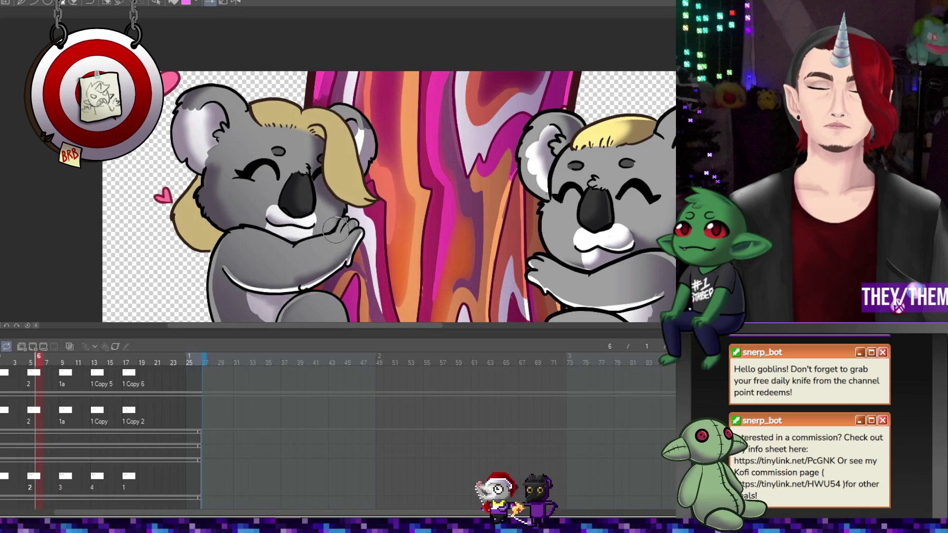
pyautogui.press('Right')
pyautogui.press('Right')
pyautogui.press('Right')
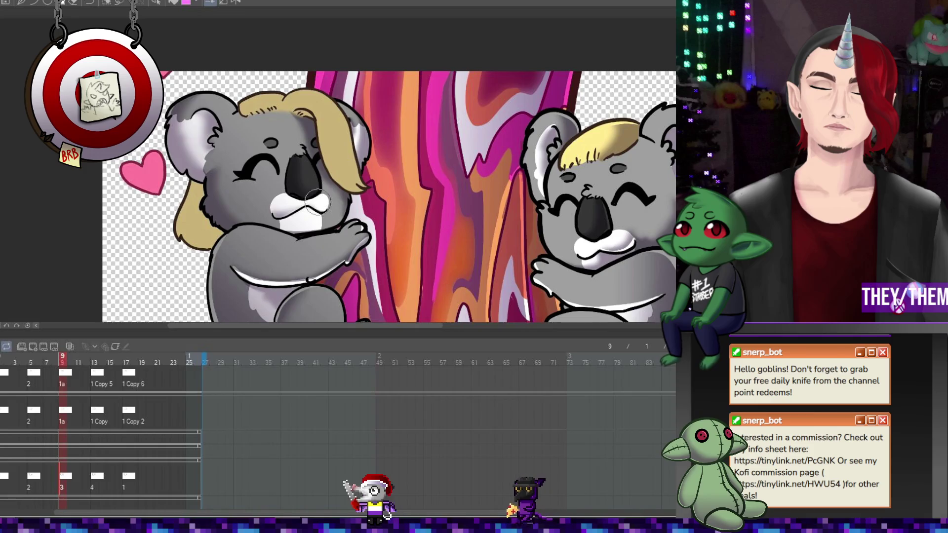
pyautogui.press('Right')
pyautogui.press('Right')
pyautogui.press('Right')
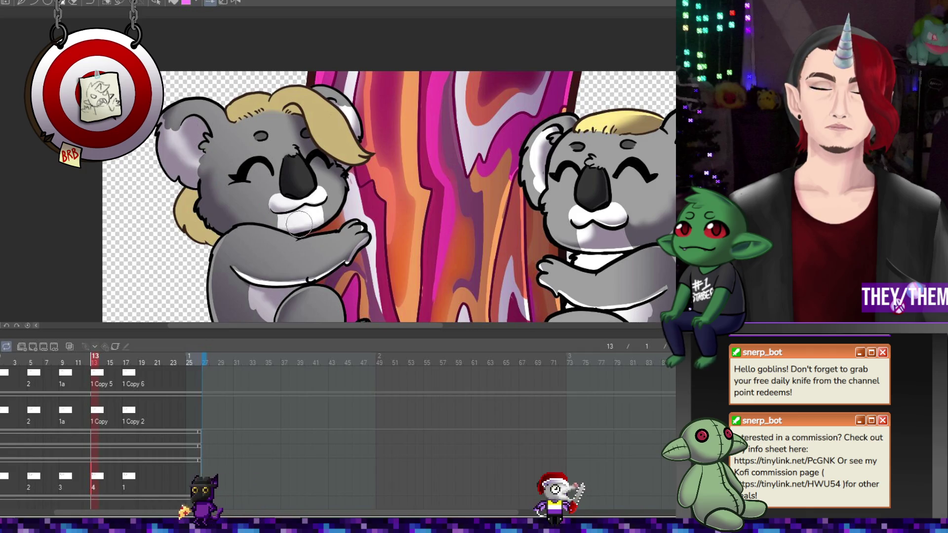
pyautogui.click(133, 477)
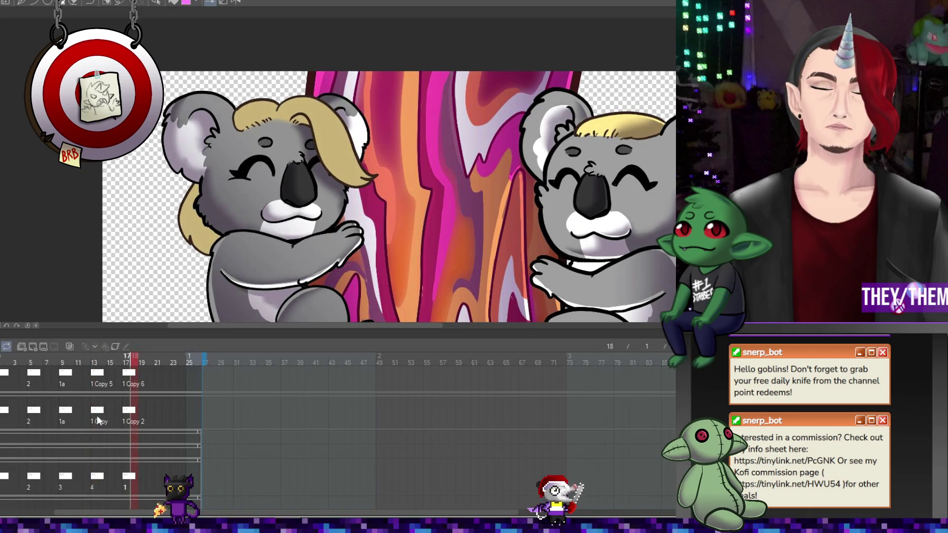
pyautogui.click(72, 483)
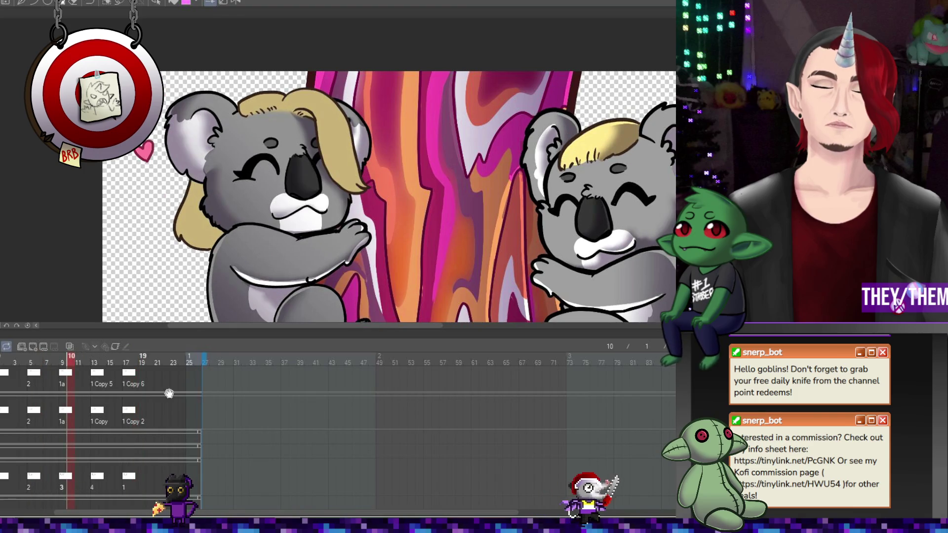
pyautogui.click(95, 489)
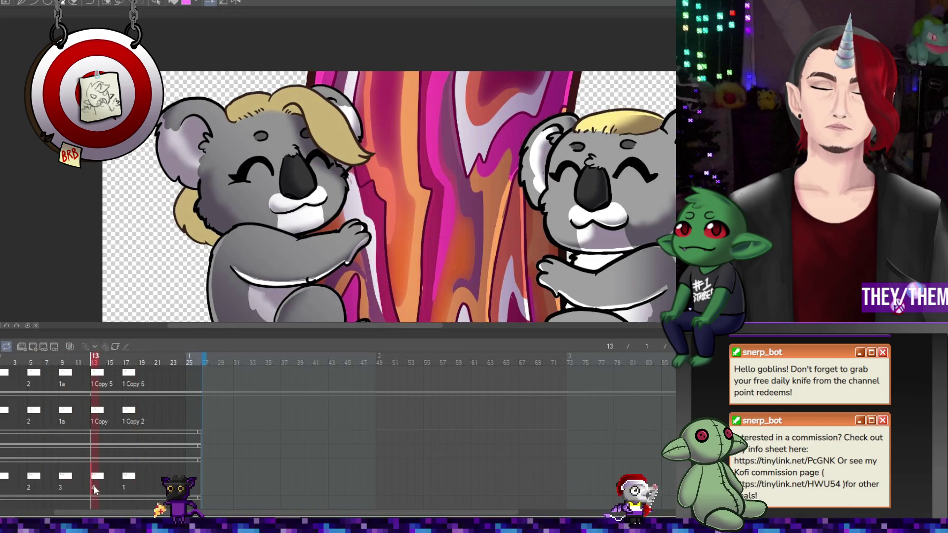
pyautogui.moveTo(106, 524)
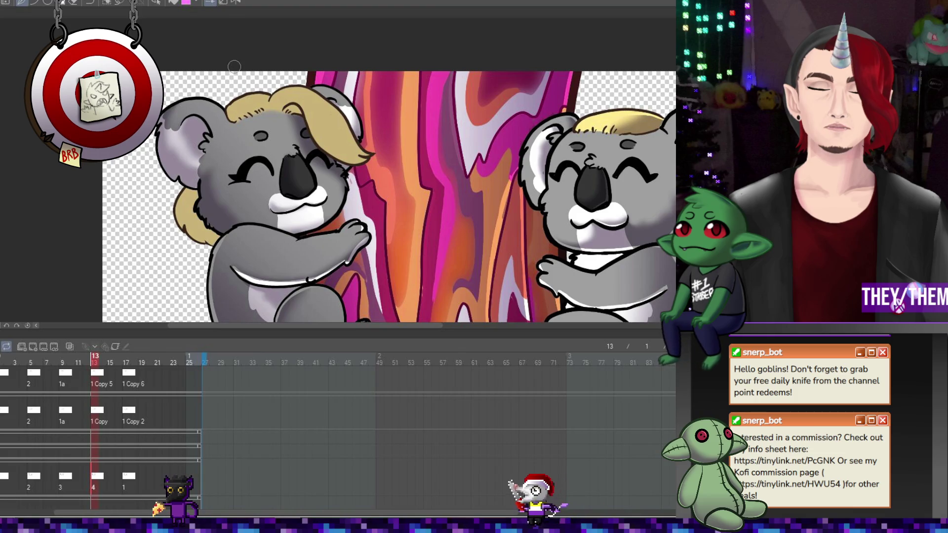
pyautogui.click(4, 479)
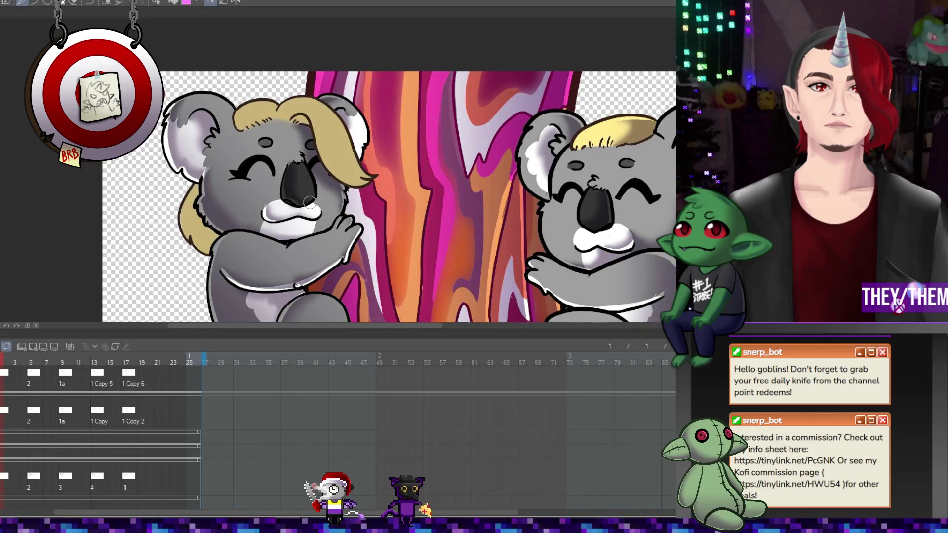
pyautogui.click(28, 444)
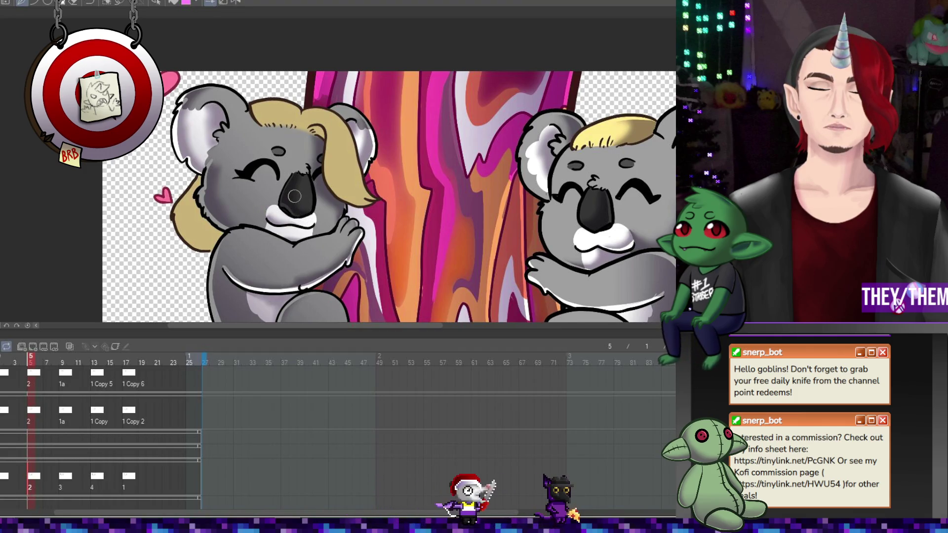
pyautogui.press('Right')
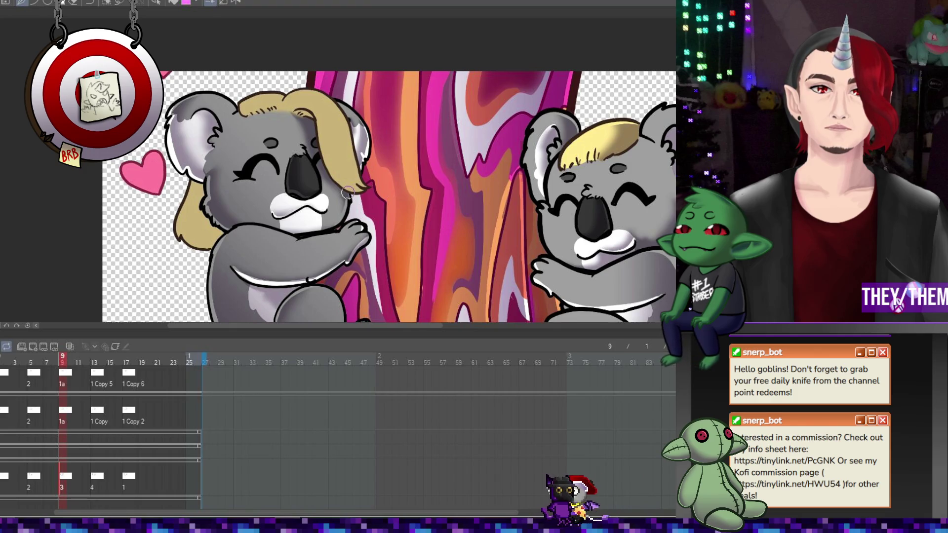
pyautogui.click(35, 476)
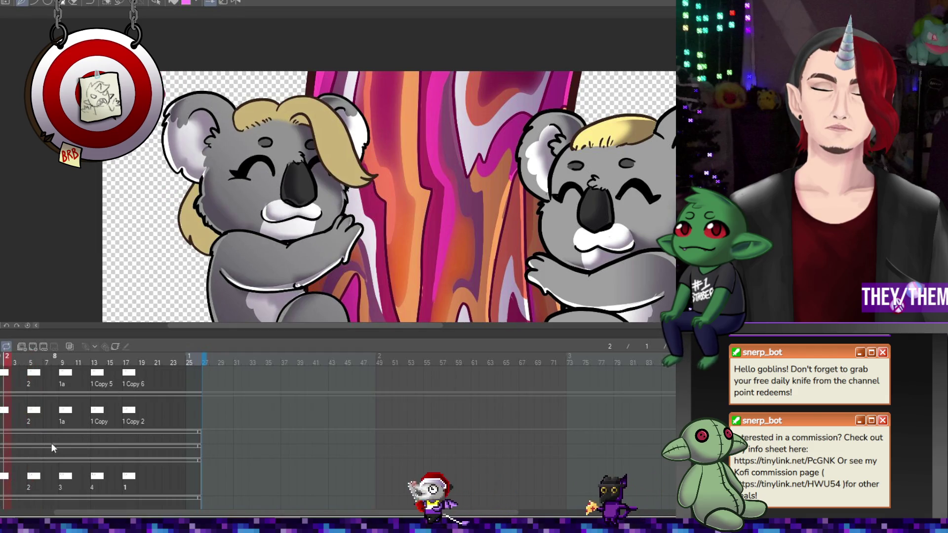
pyautogui.moveTo(75, 480); pyautogui.dragTo(103, 478)
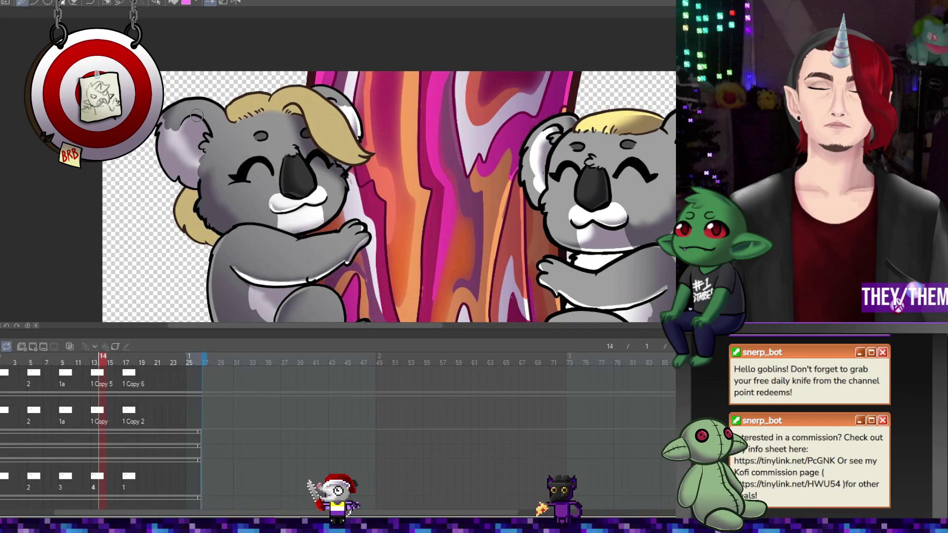
# - Paint a white edge highlight along the left koala's ear on frame 14, then view frame 18
pyautogui.moveTo(159, 147)
pyautogui.mouseDown()
pyautogui.moveTo(179, 186)
pyautogui.moveTo(205, 184)
pyautogui.mouseUp()
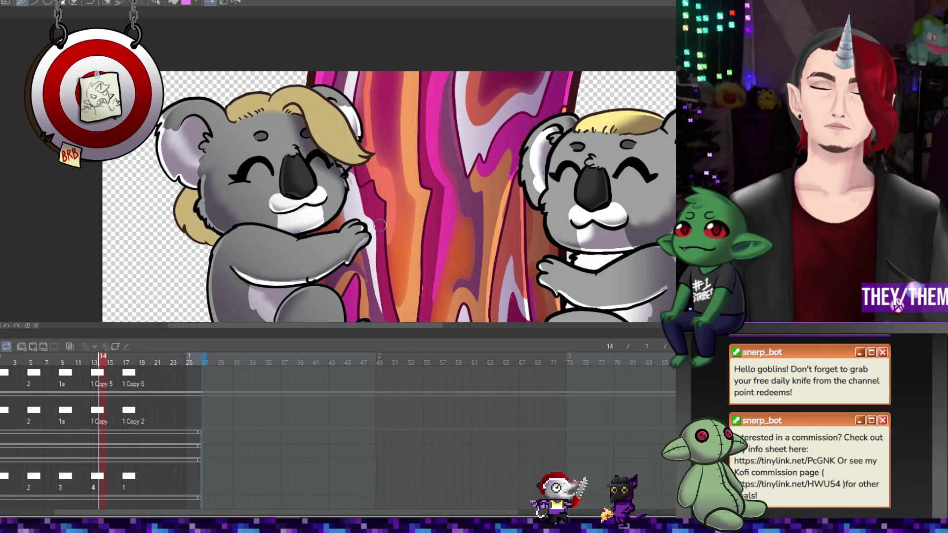
pyautogui.click(135, 417)
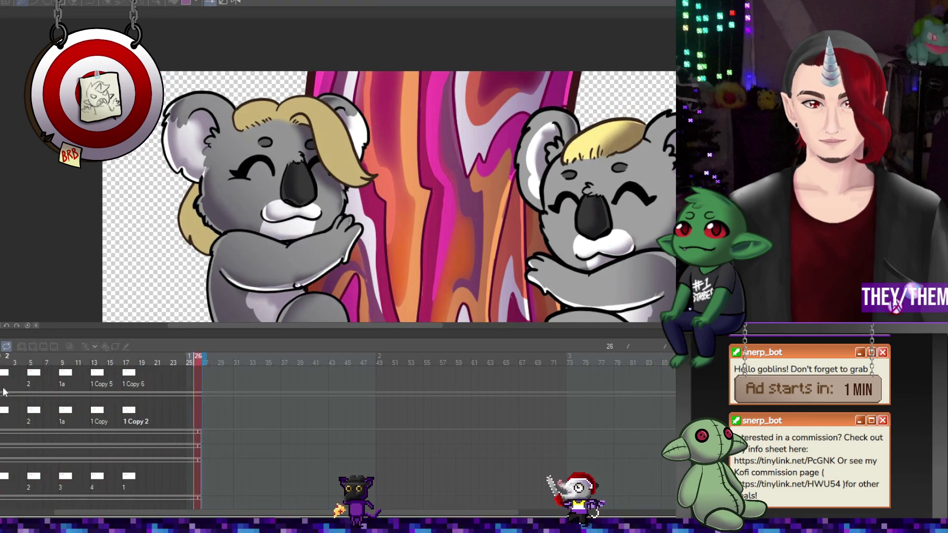
# - Review the koala poses on frames 17, 13, 10 and 6, returning to frame 13
pyautogui.click(3, 477)
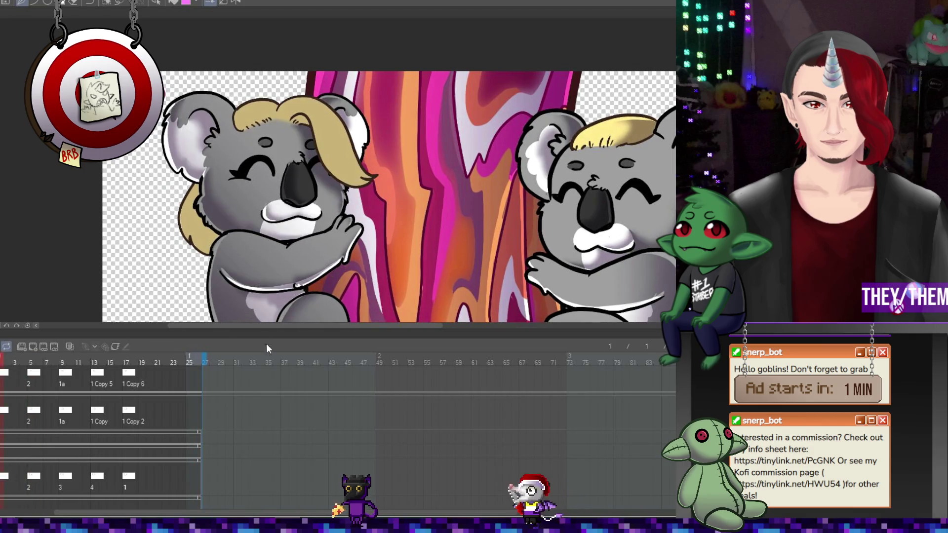
pyautogui.click(126, 479)
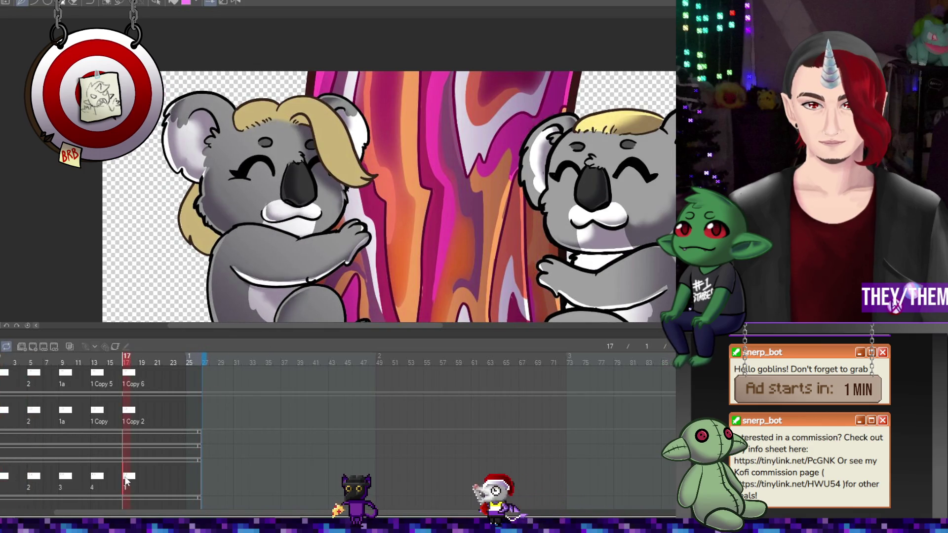
pyautogui.click(99, 479)
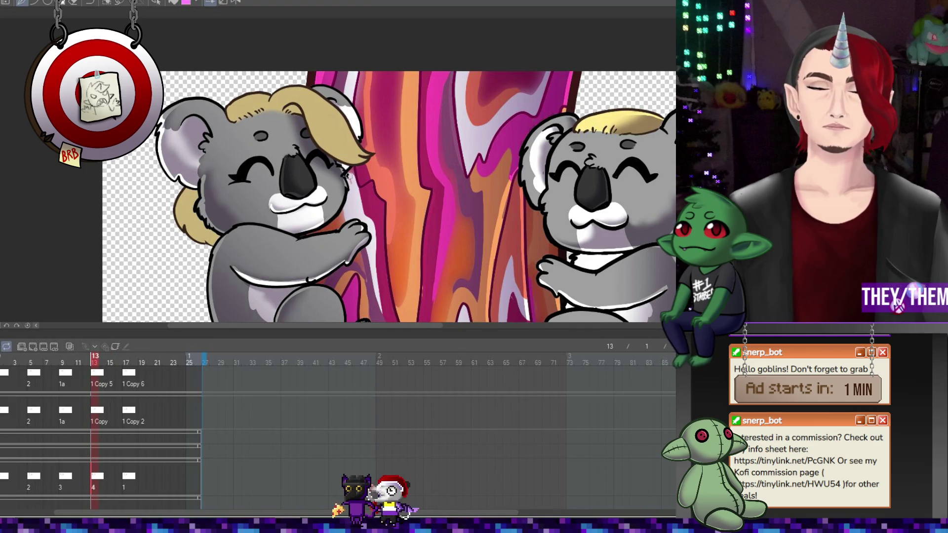
pyautogui.click(71, 414)
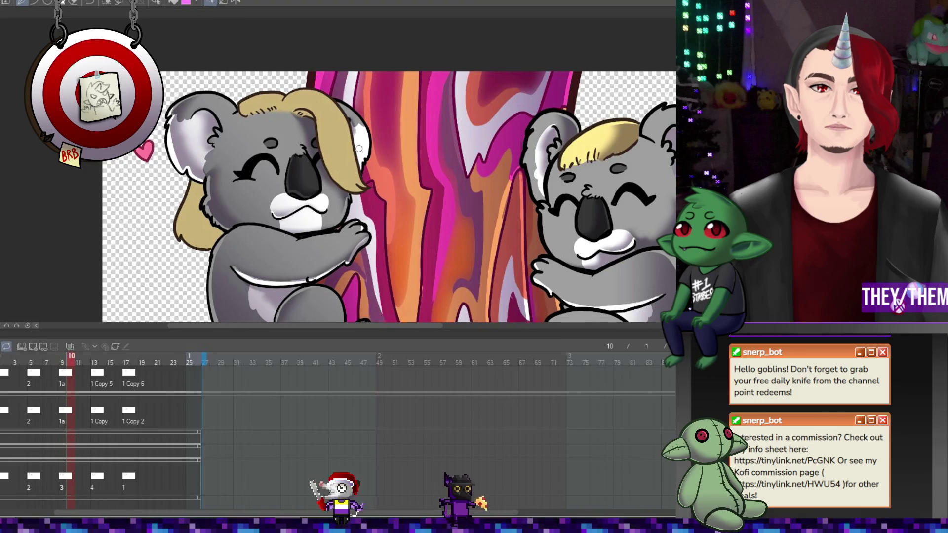
pyautogui.click(39, 478)
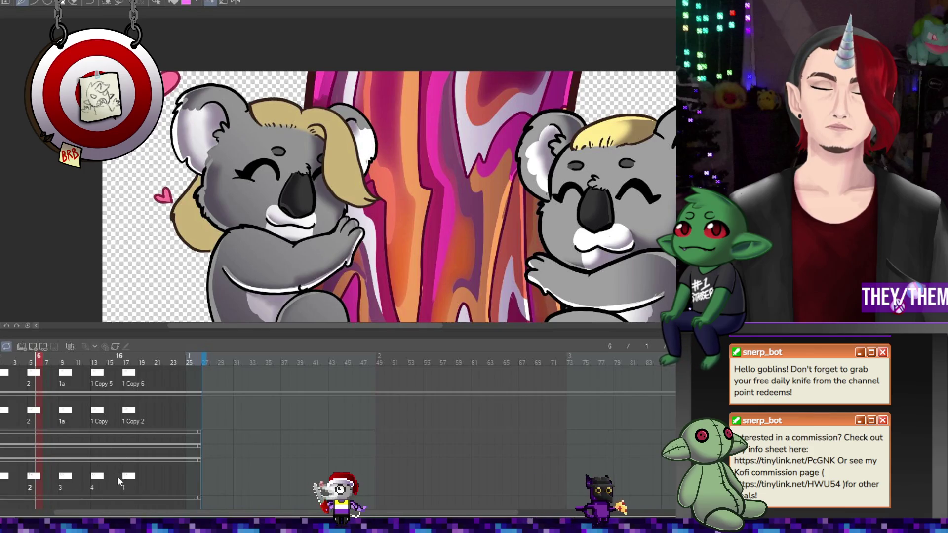
pyautogui.click(96, 480)
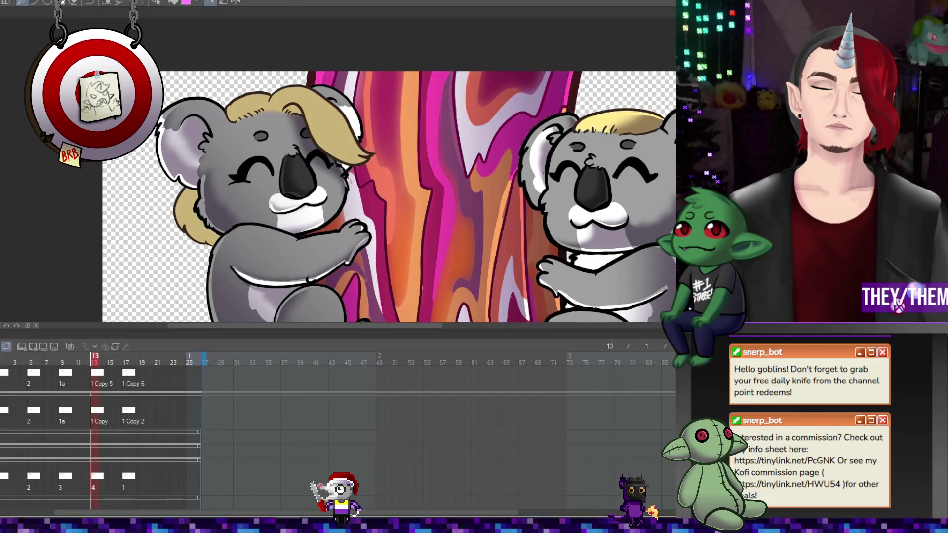
# - Preview the loop briefly, then step through the drawings on frames 5, 9 and 13
pyautogui.press('Return')
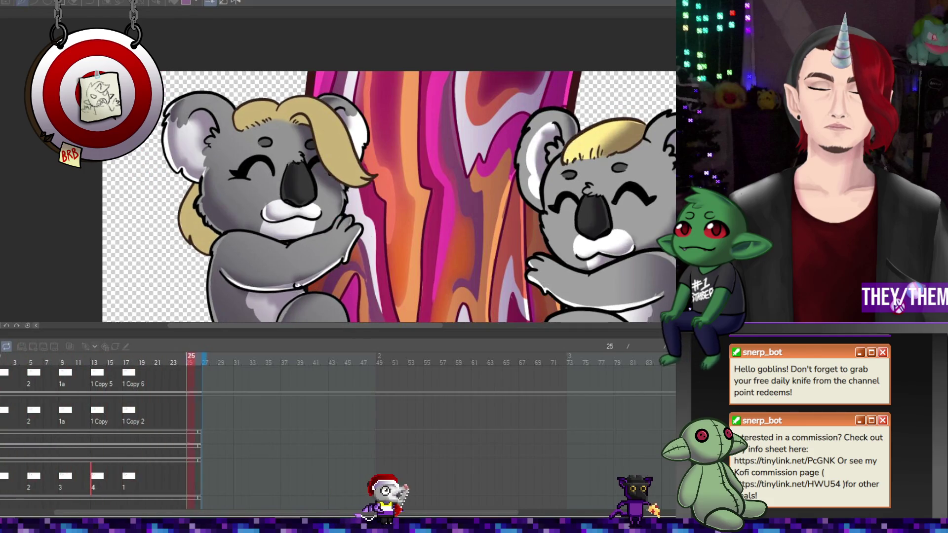
pyautogui.click(6, 488)
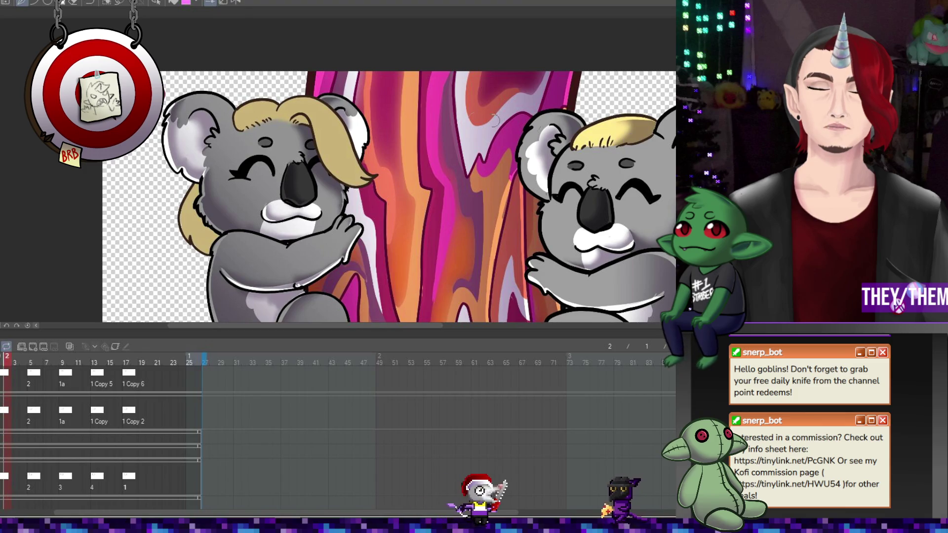
pyautogui.click(30, 452)
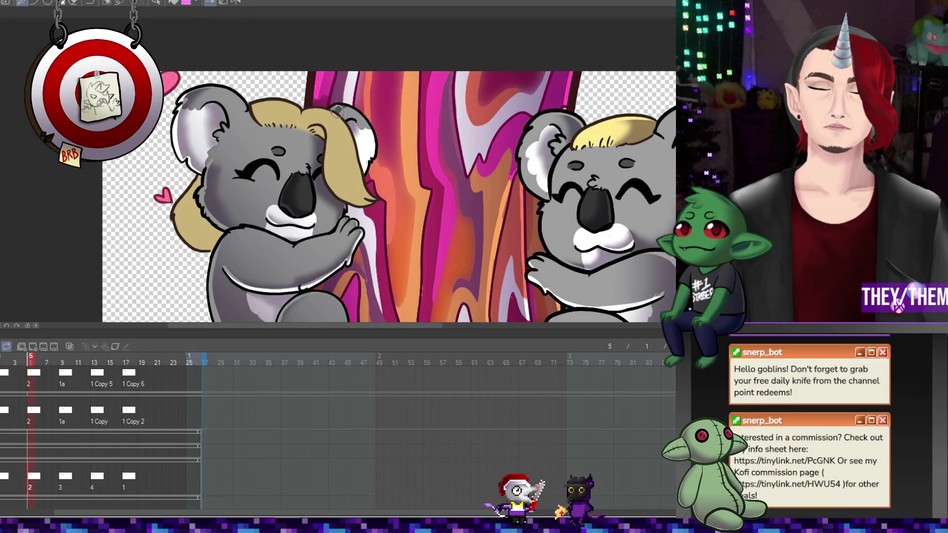
pyautogui.click(64, 474)
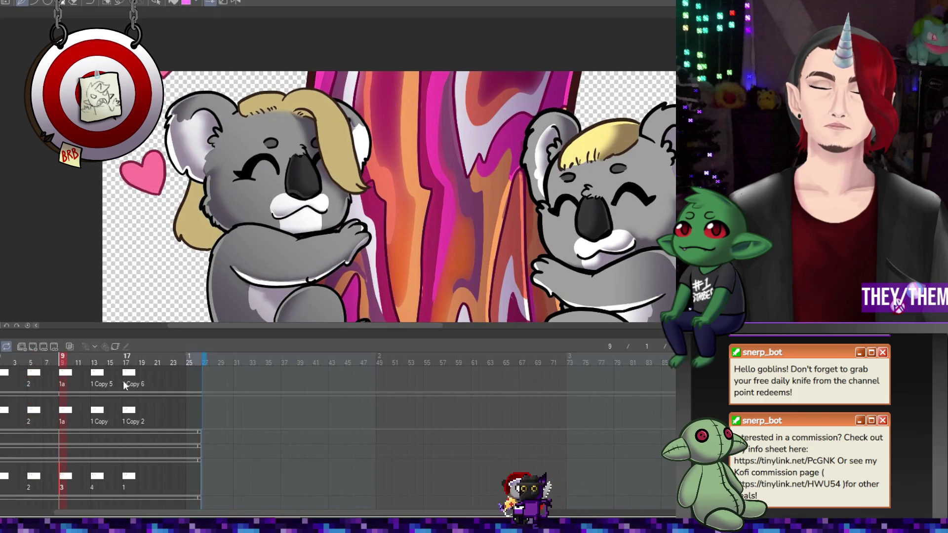
pyautogui.click(93, 487)
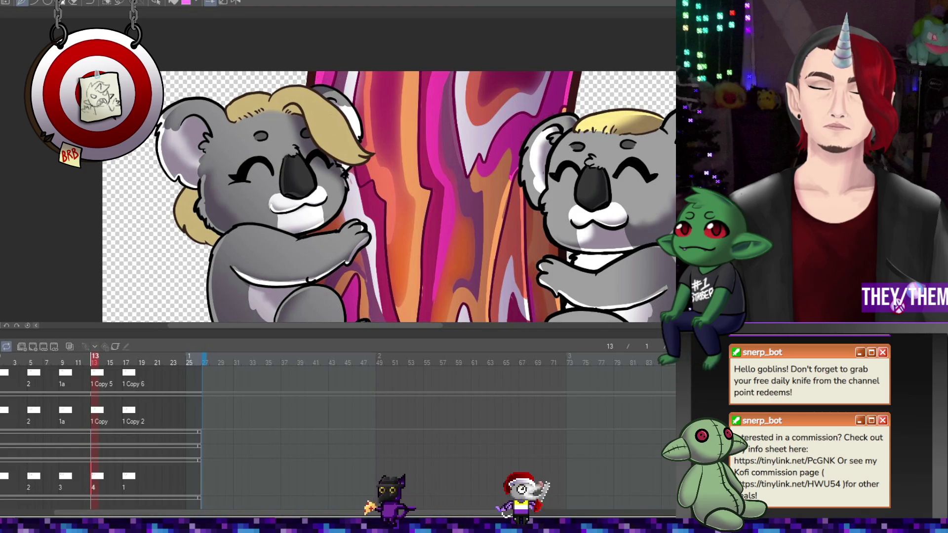
# - Compare the heart drawings on frames 9, 6, 9, 13 and 17, then start playback
pyautogui.click(62, 477)
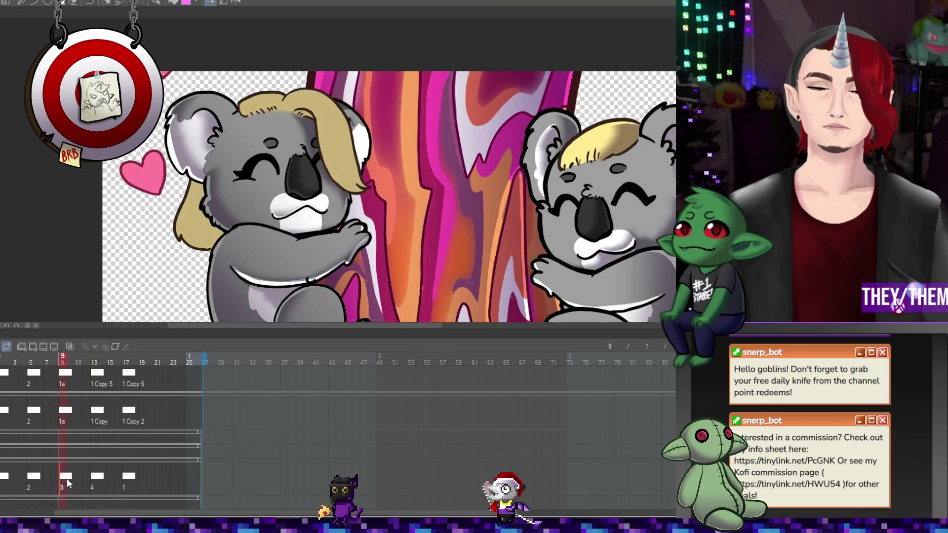
pyautogui.click(35, 478)
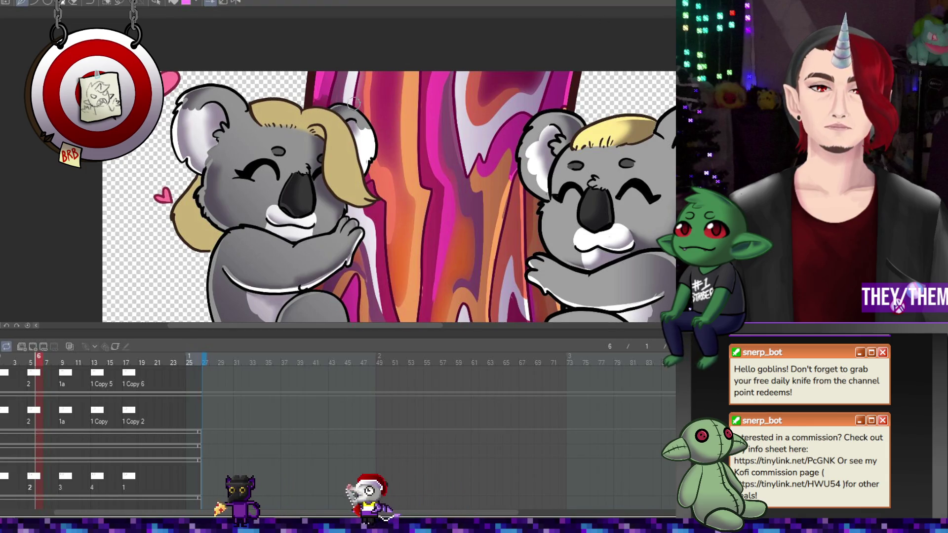
pyautogui.click(63, 475)
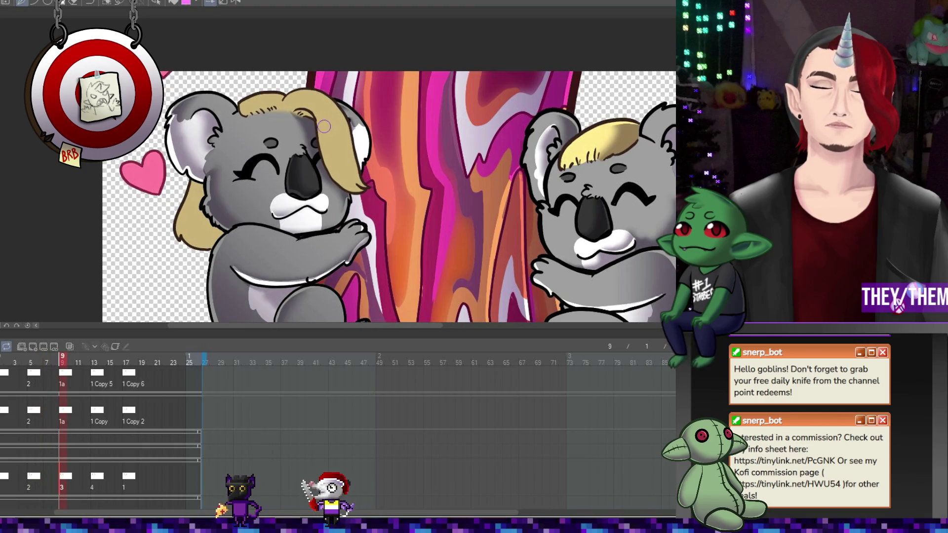
pyautogui.click(98, 478)
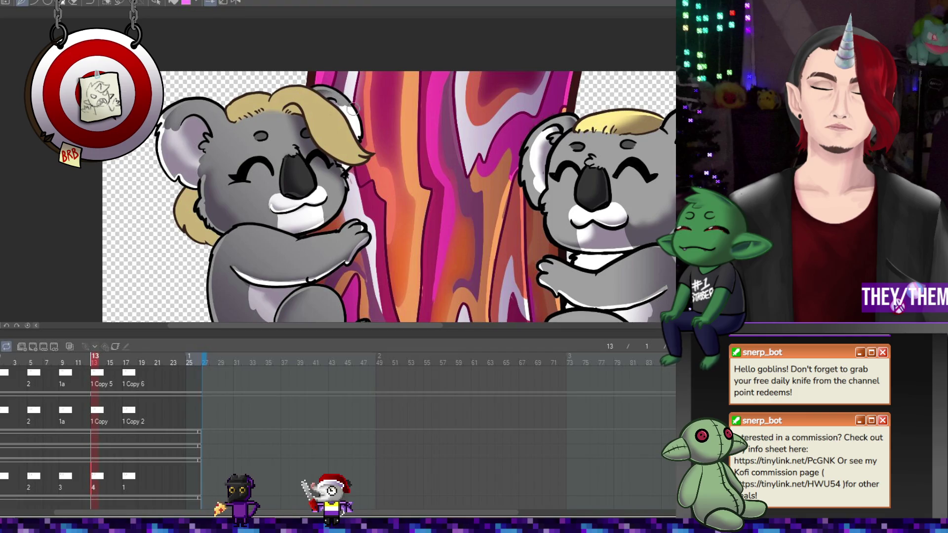
pyautogui.click(136, 473)
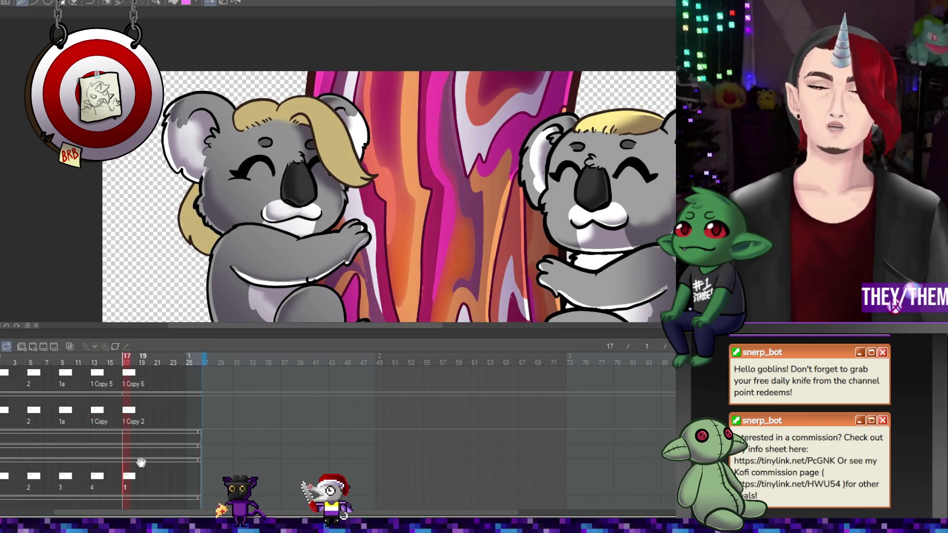
pyautogui.press('space')
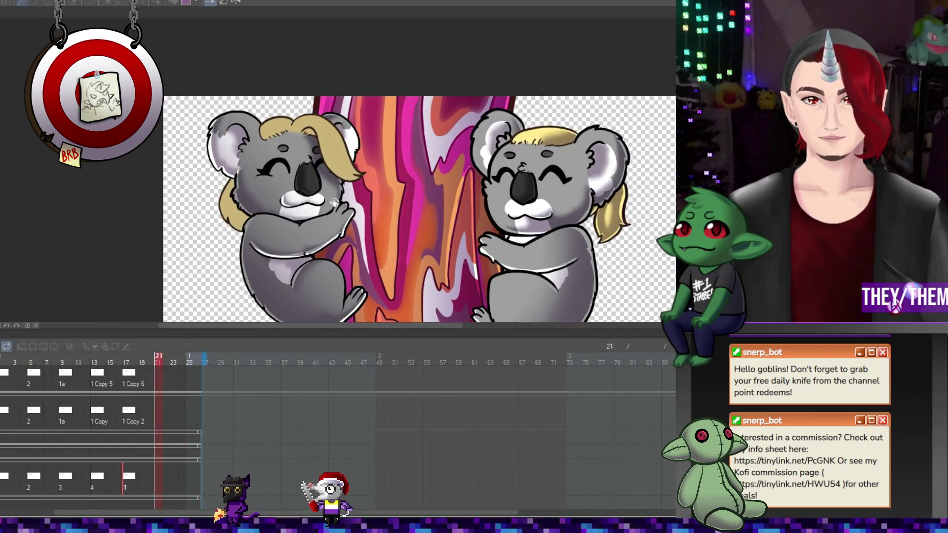
# - Zoom the canvas out while the hug animation loops, then stop playback
pyautogui.scroll(-1, 335, 203)
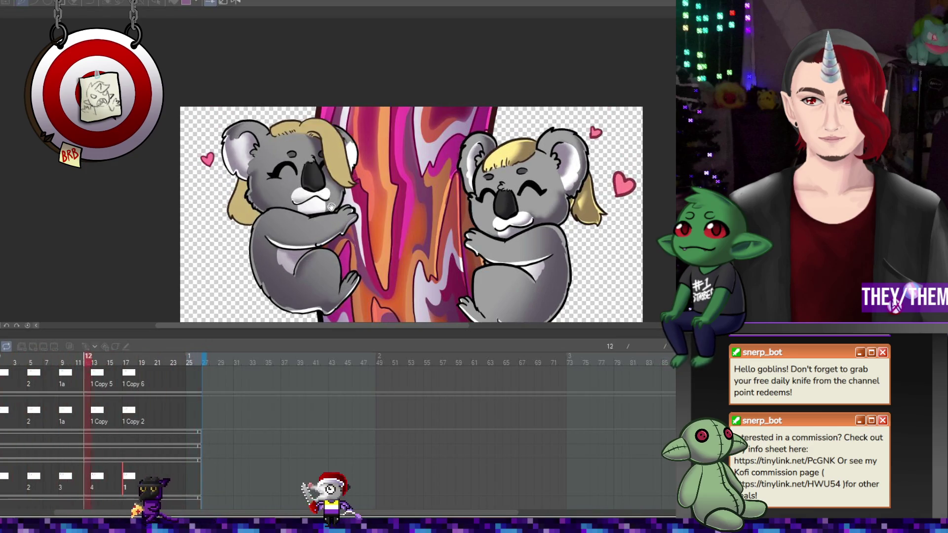
pyautogui.scroll(-3, 576, 300)
pyautogui.scroll(2, 583, 294)
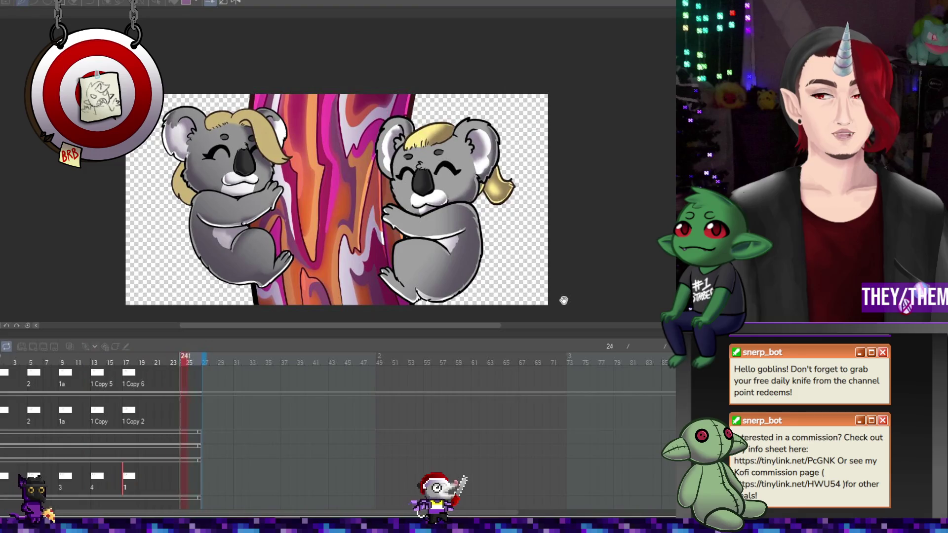
pyautogui.scroll(-1, 351, 238)
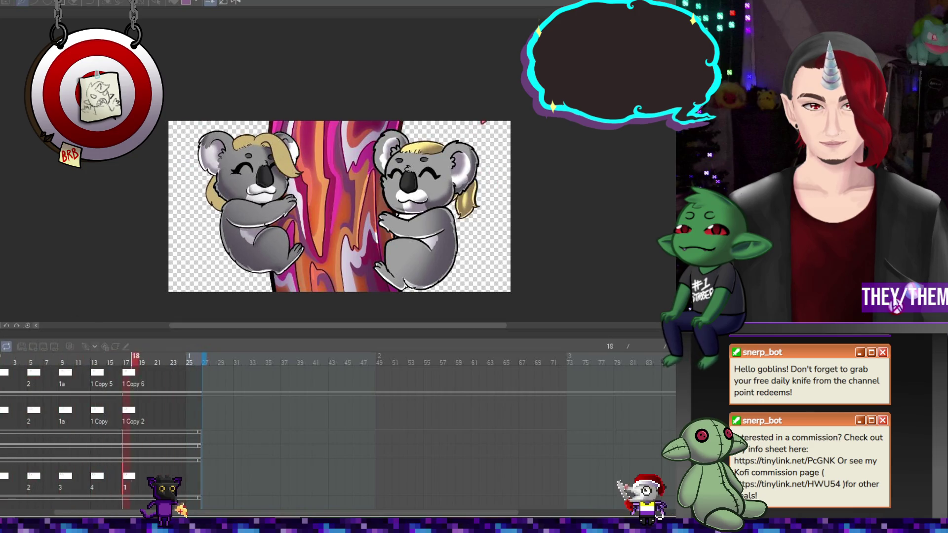
pyautogui.press('space')
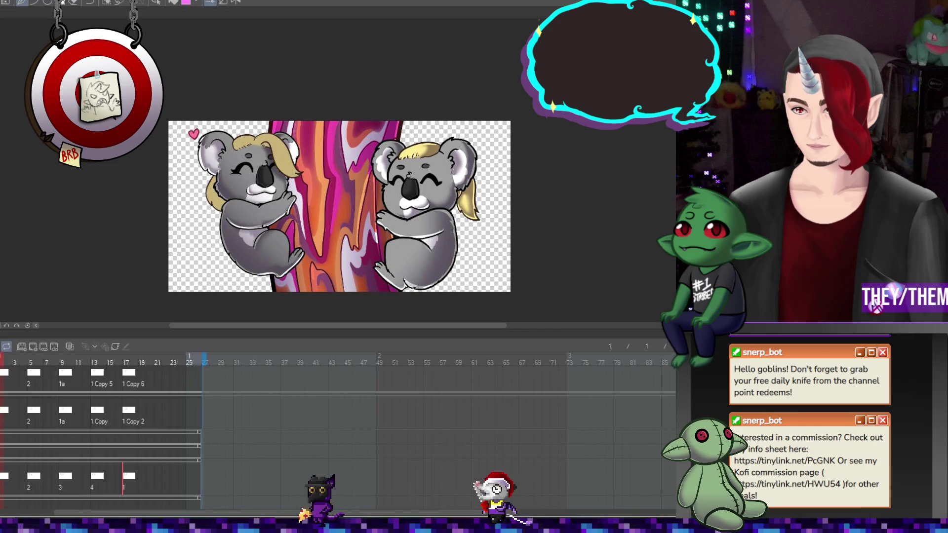
# - Expand the animation folder to show the other track's cels and jump to frame 13
pyautogui.click(21, 346)
pyautogui.scroll(-5, 65, 404)
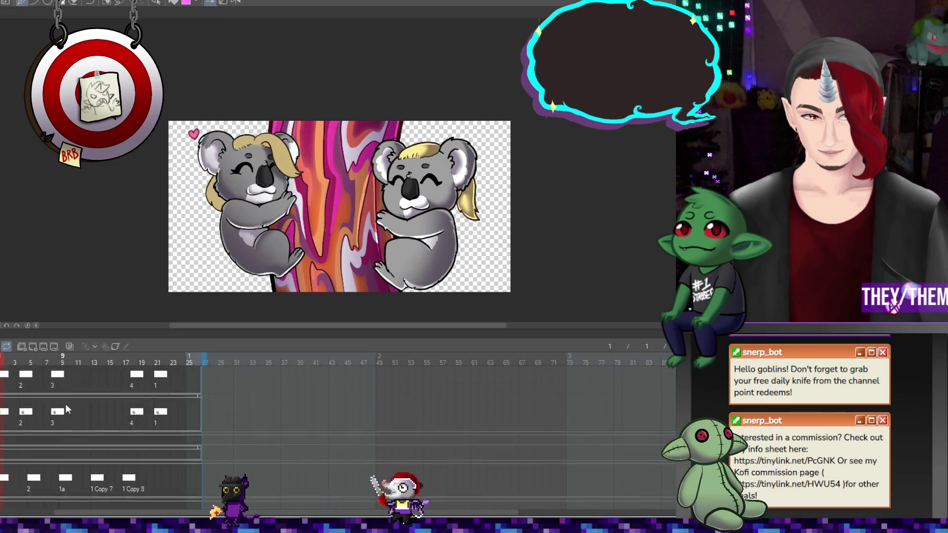
pyautogui.scroll(3, 70, 398)
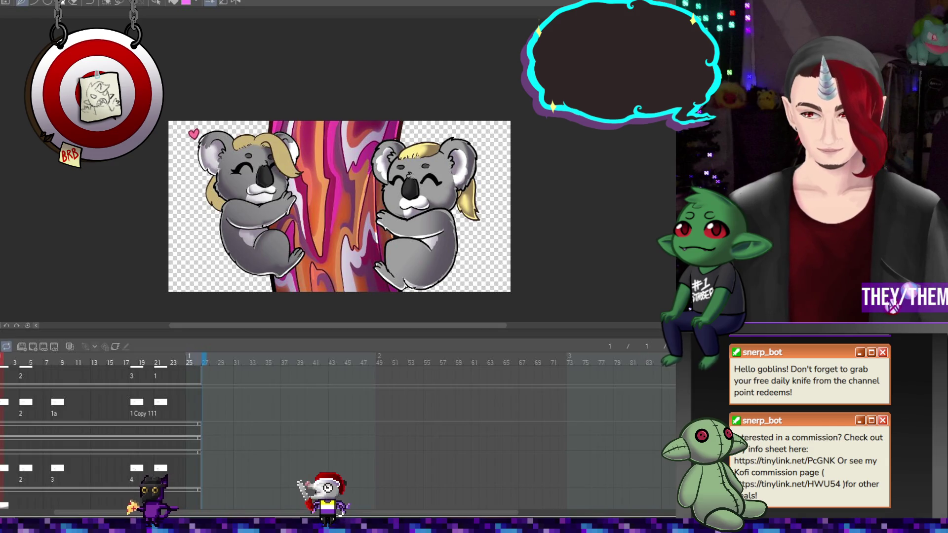
pyautogui.scroll(-3, 121, 388)
pyautogui.scroll(-5, 101, 435)
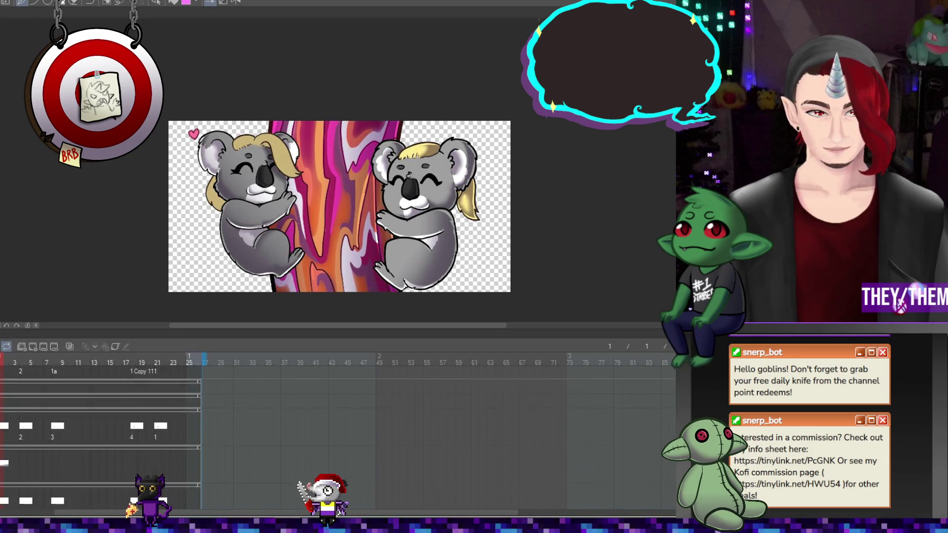
pyautogui.scroll(3, 98, 425)
pyautogui.scroll(-5, 99, 425)
pyautogui.click(95, 362)
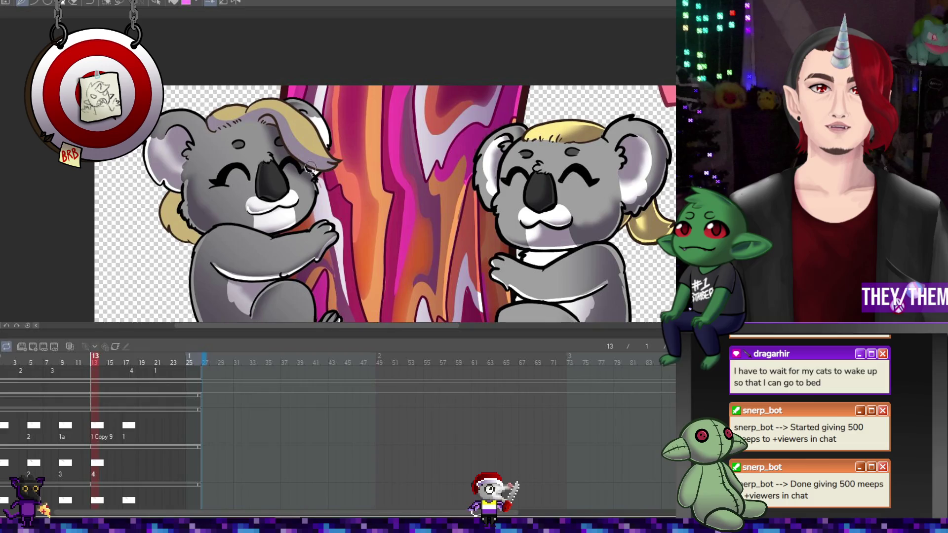
# - Make frame 17 of the second track reuse cel 1 instead of the new cel 5
pyautogui.click(123, 461)
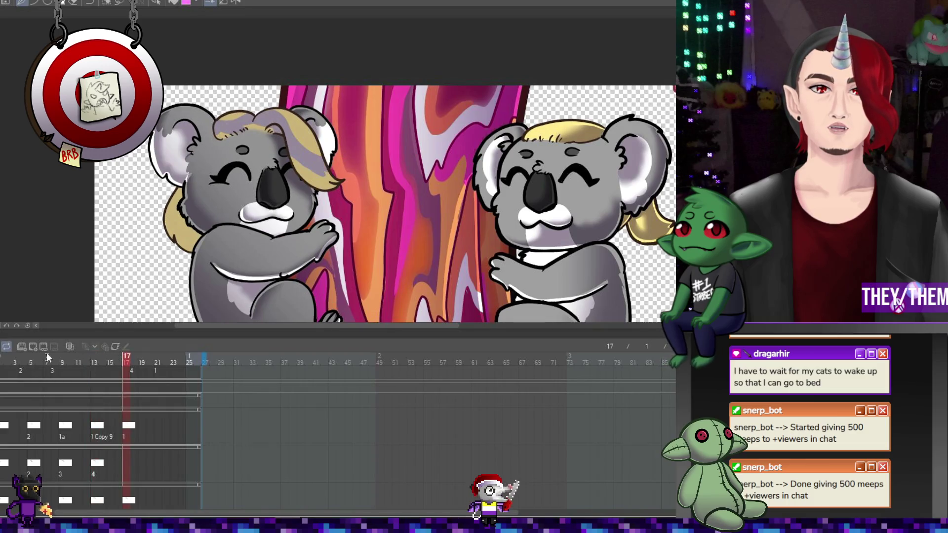
pyautogui.click(33, 346)
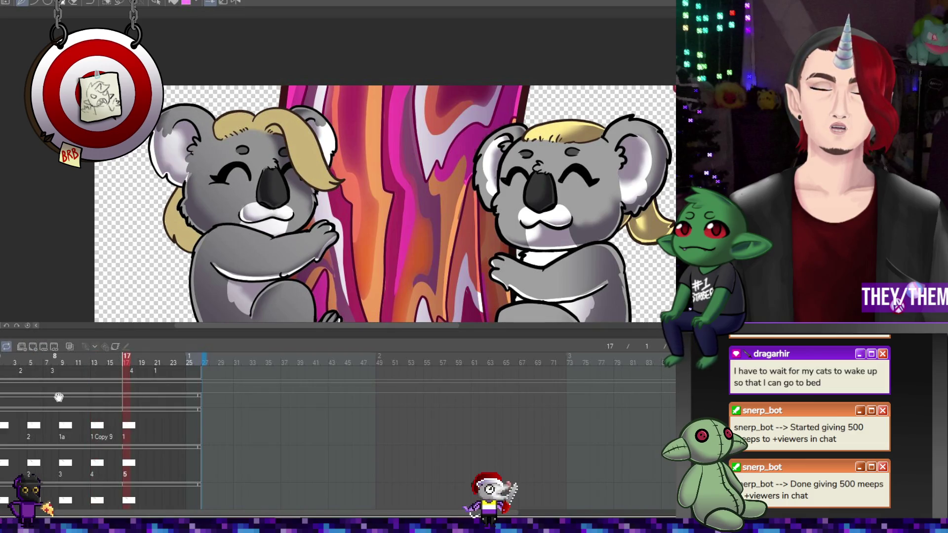
pyautogui.rightClick(128, 463)
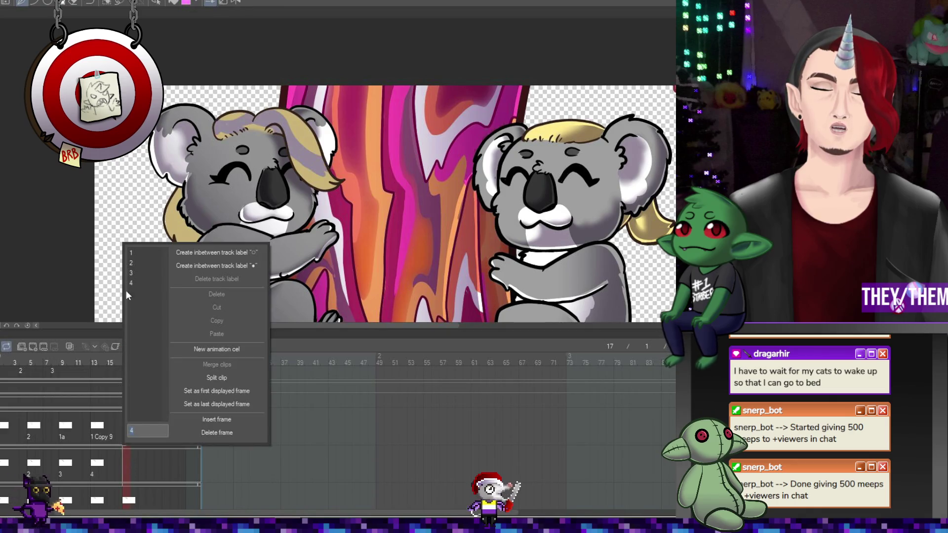
pyautogui.click(137, 255)
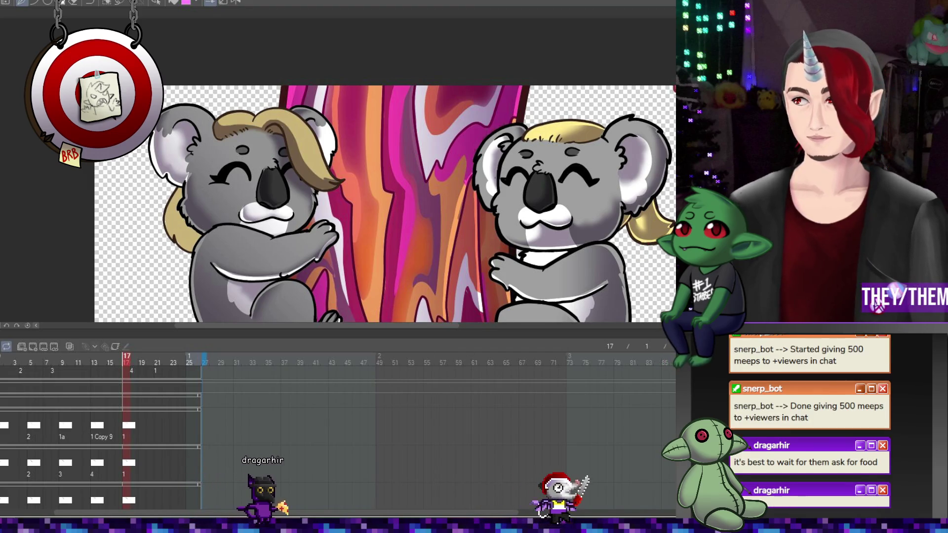
pyautogui.scroll(2, 320, 217)
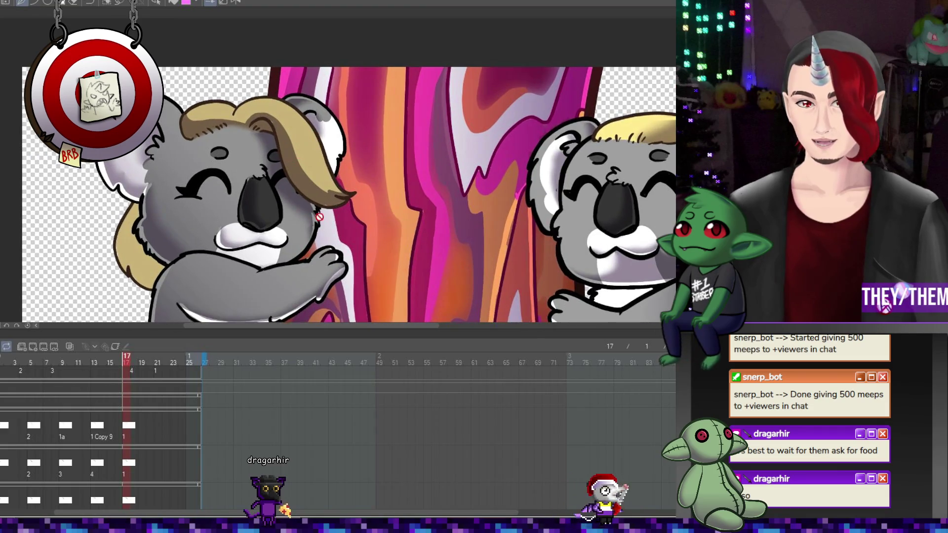
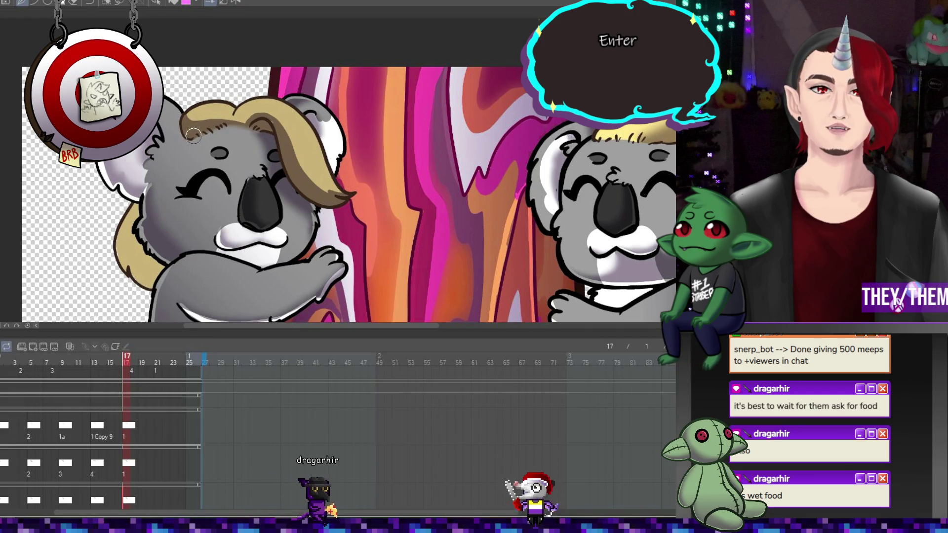
# - Flip through frames 1, 5, 9, 13 and 17 to review the floating heart drawings
pyautogui.click(3, 504)
pyautogui.click(32, 502)
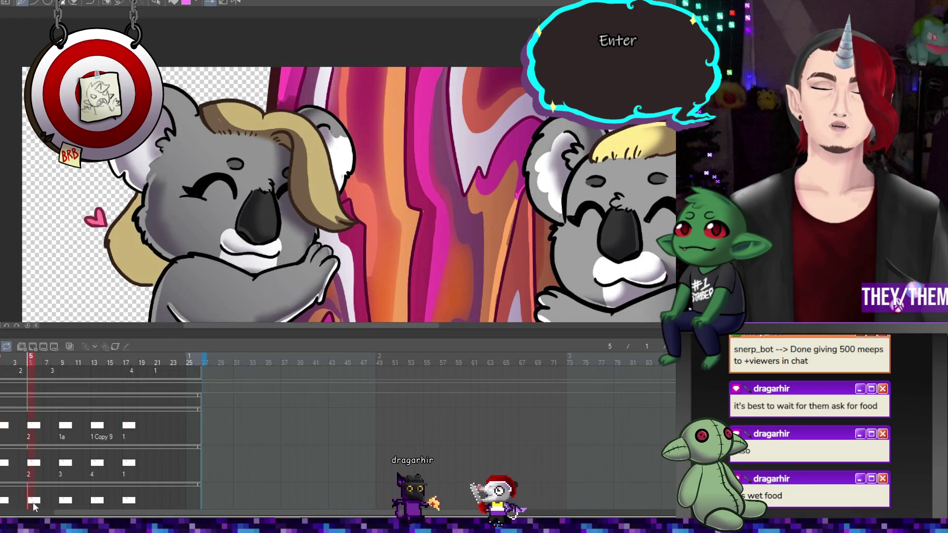
pyautogui.moveTo(34, 505); pyautogui.dragTo(64, 505)
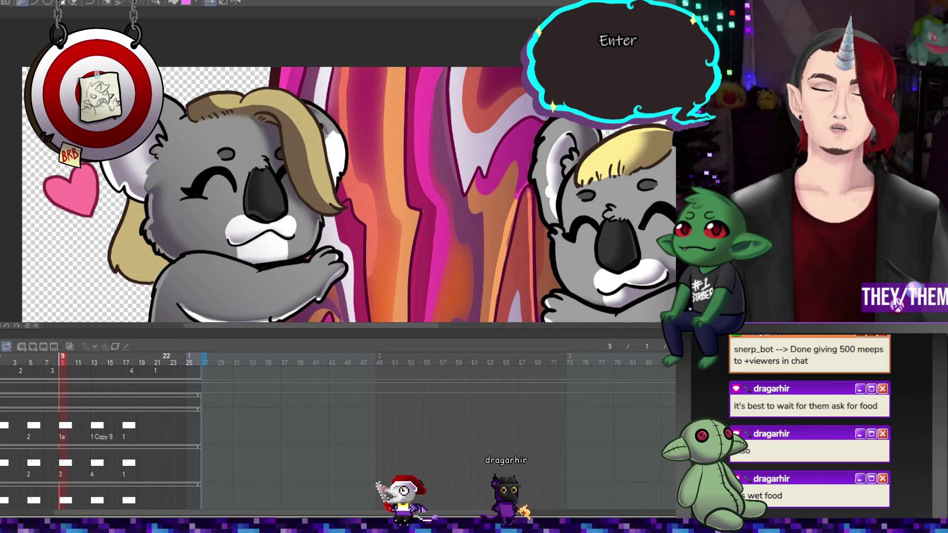
pyautogui.click(94, 502)
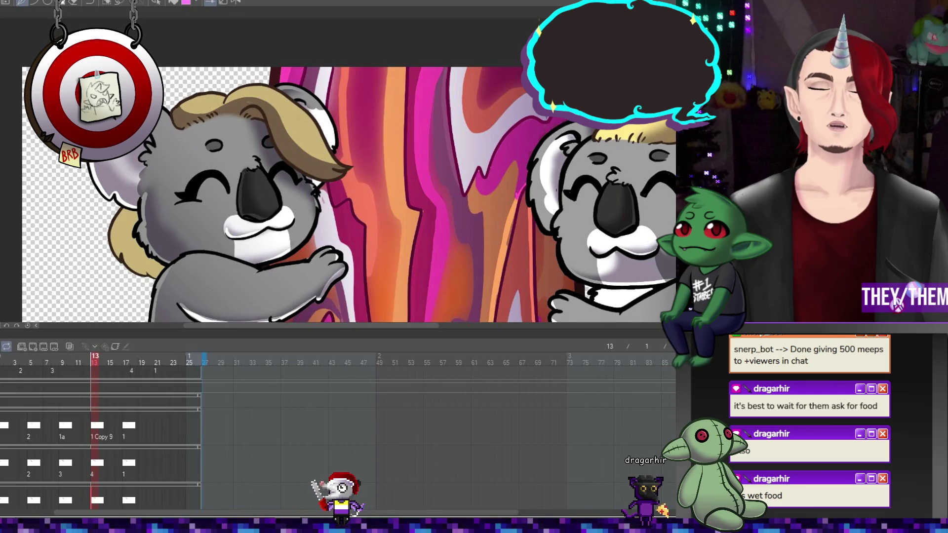
pyautogui.click(127, 363)
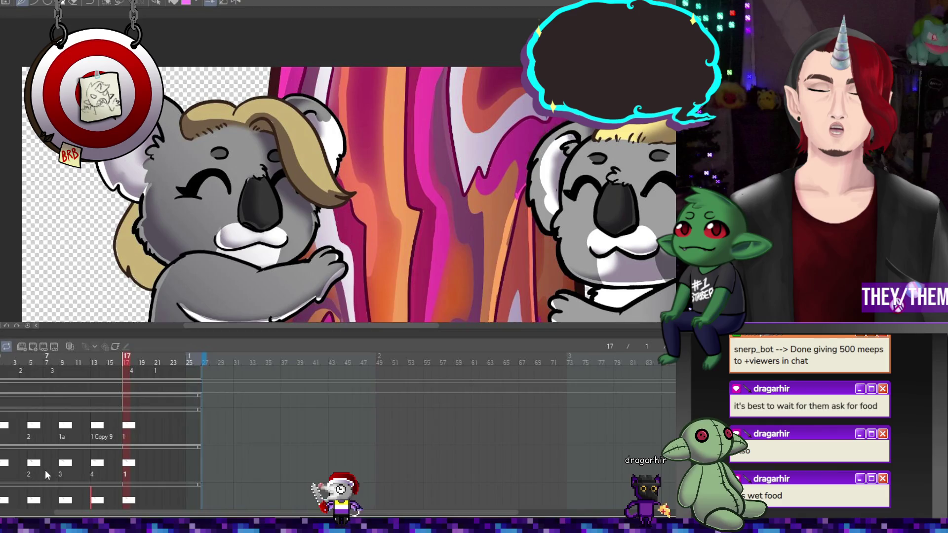
pyautogui.click(37, 465)
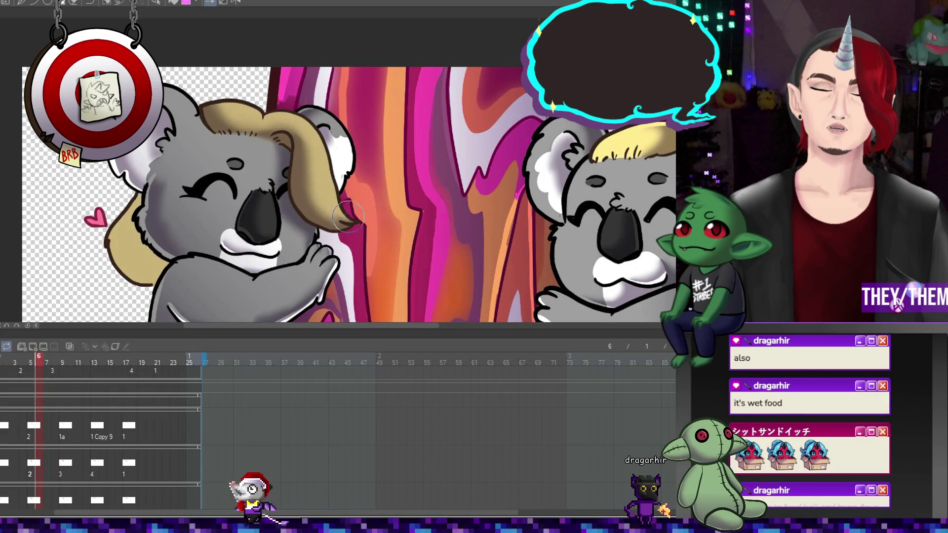
pyautogui.click(65, 465)
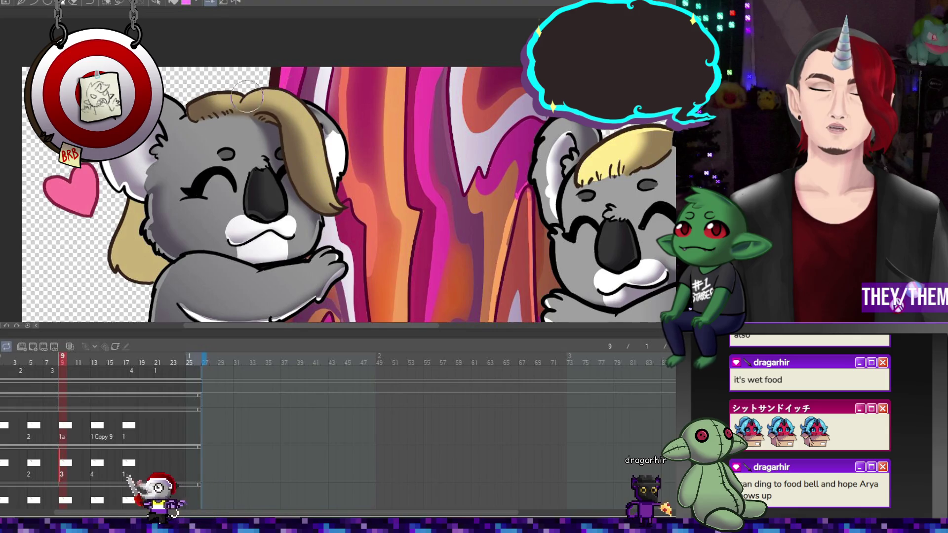
pyautogui.click(97, 467)
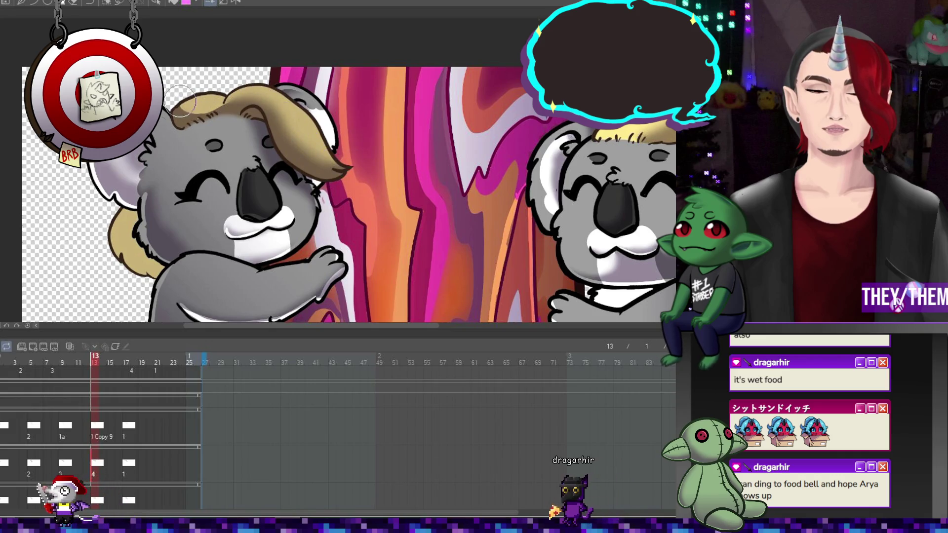
pyautogui.click(129, 463)
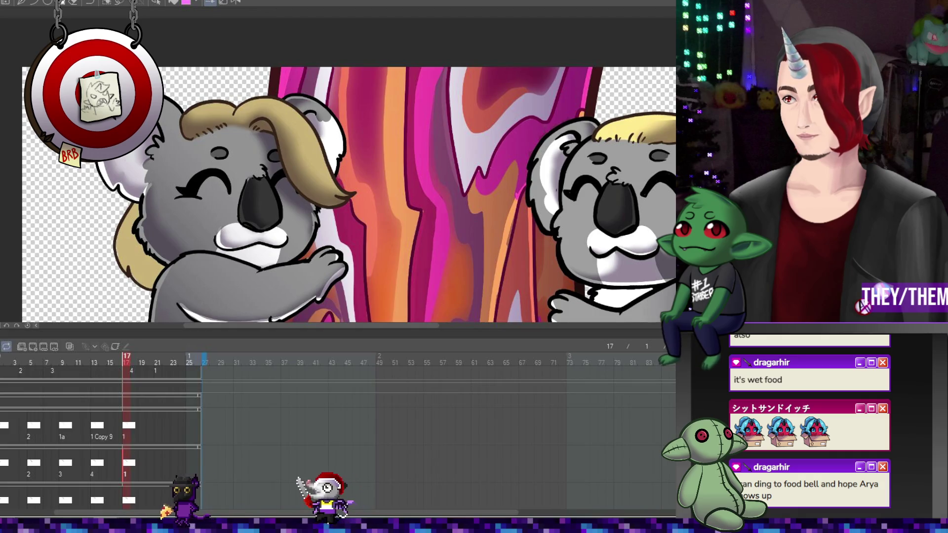
# - Zoom out, check frame 13's hearts, then return to frame 1 and zoom in on the left koala's hair
pyautogui.scroll(-1, 131, 402)
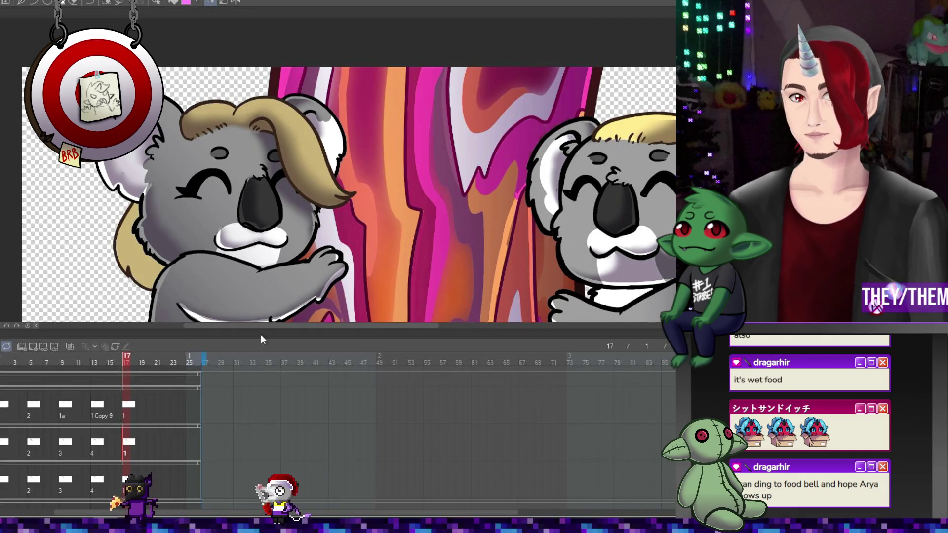
pyautogui.scroll(-3, 297, 247)
pyautogui.scroll(4, 277, 184)
pyautogui.scroll(-2, 277, 185)
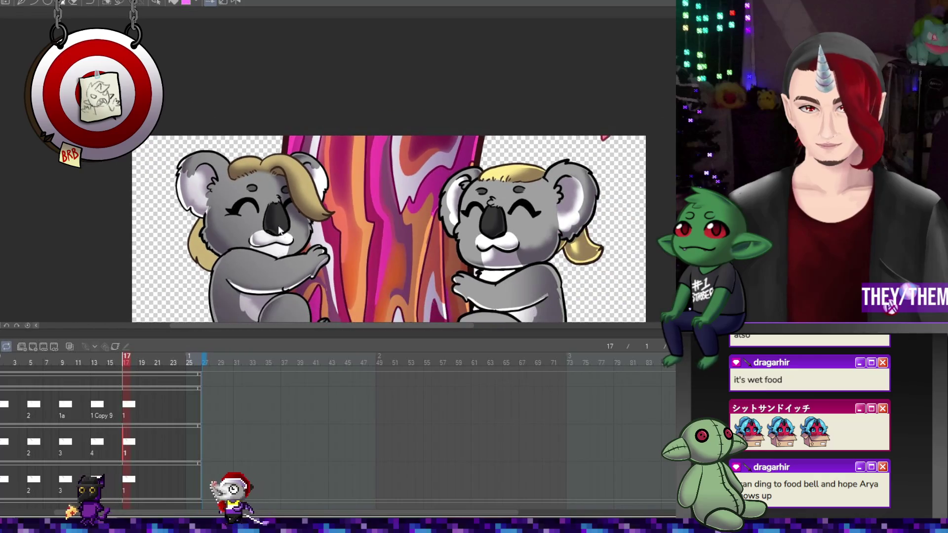
pyautogui.click(97, 443)
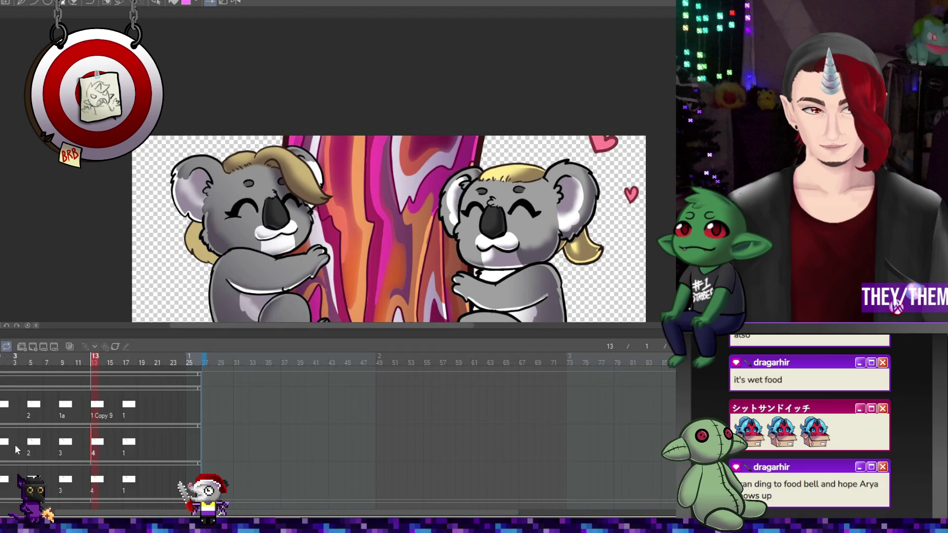
pyautogui.click(1, 449)
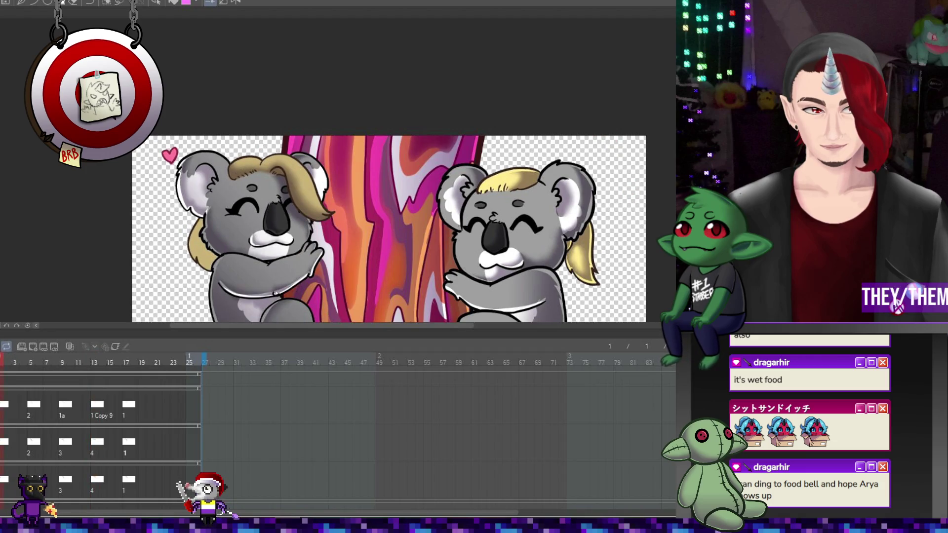
pyautogui.scroll(4, 291, 196)
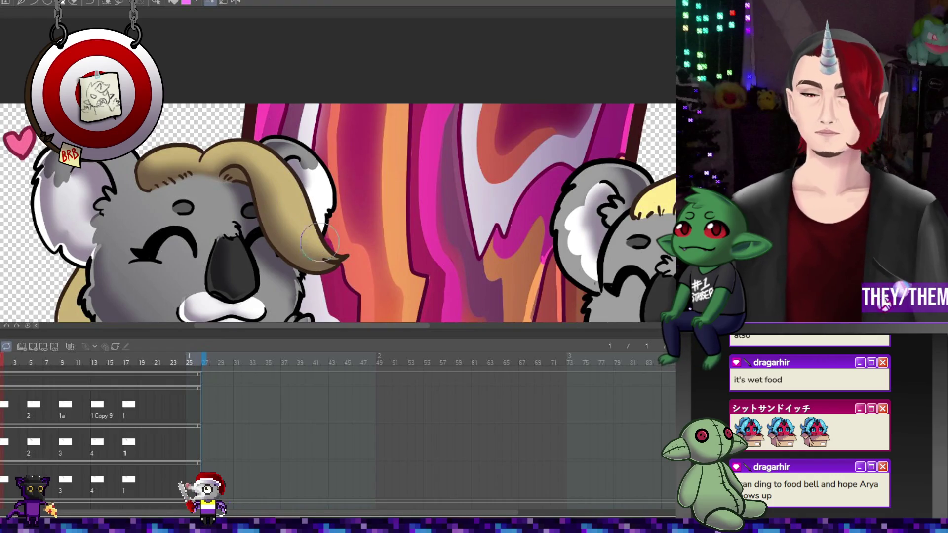
pyautogui.moveTo(313, 232); pyautogui.dragTo(332, 256)
pyautogui.hotkey('ctrl', 'z')
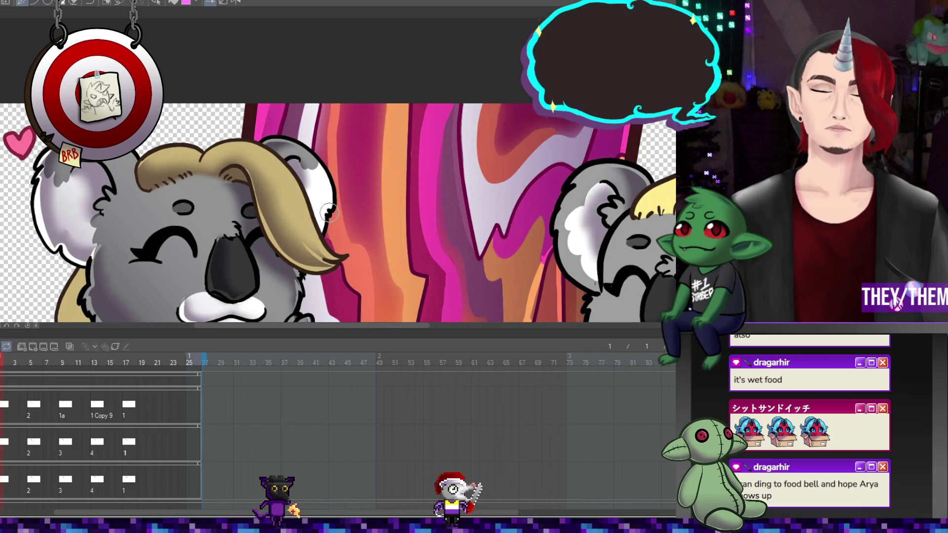
pyautogui.click(42, 456)
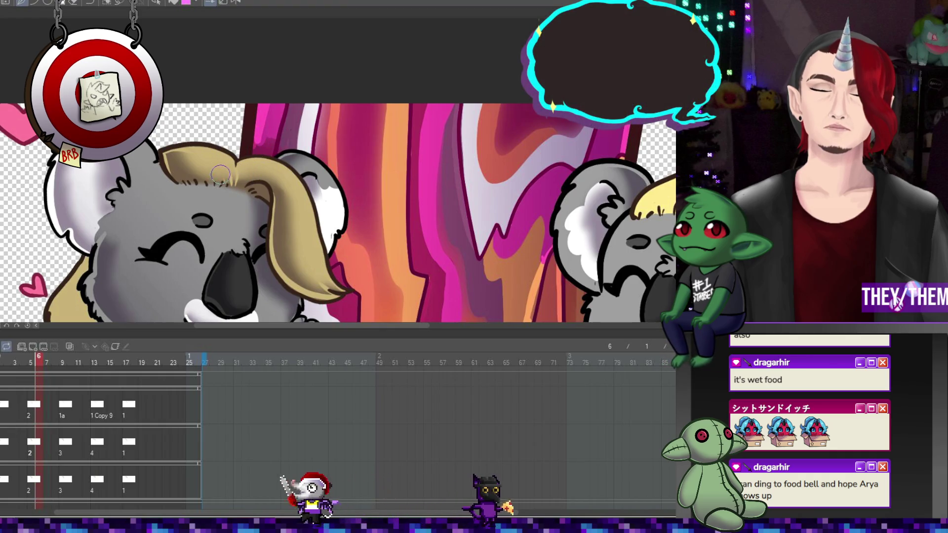
pyautogui.press('Right')
pyautogui.press('Right')
pyautogui.press('Right')
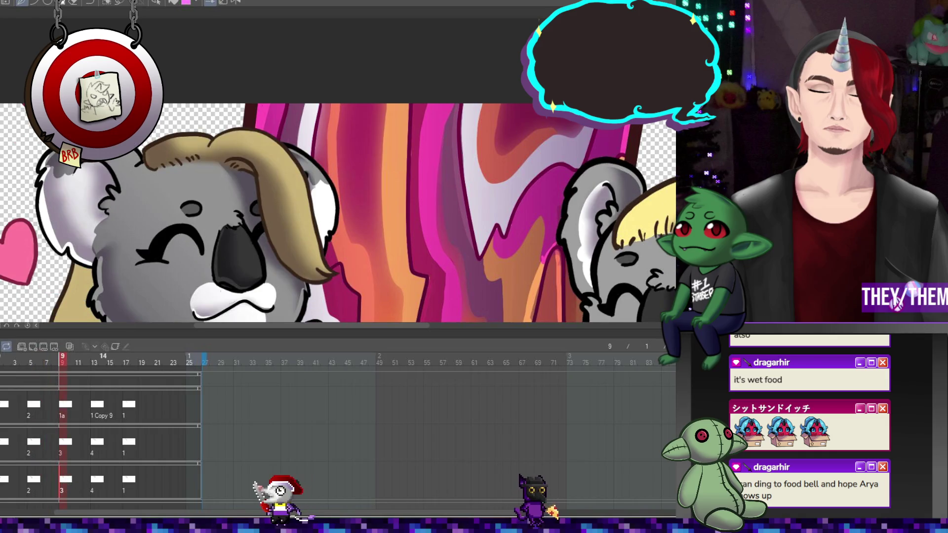
pyautogui.click(97, 443)
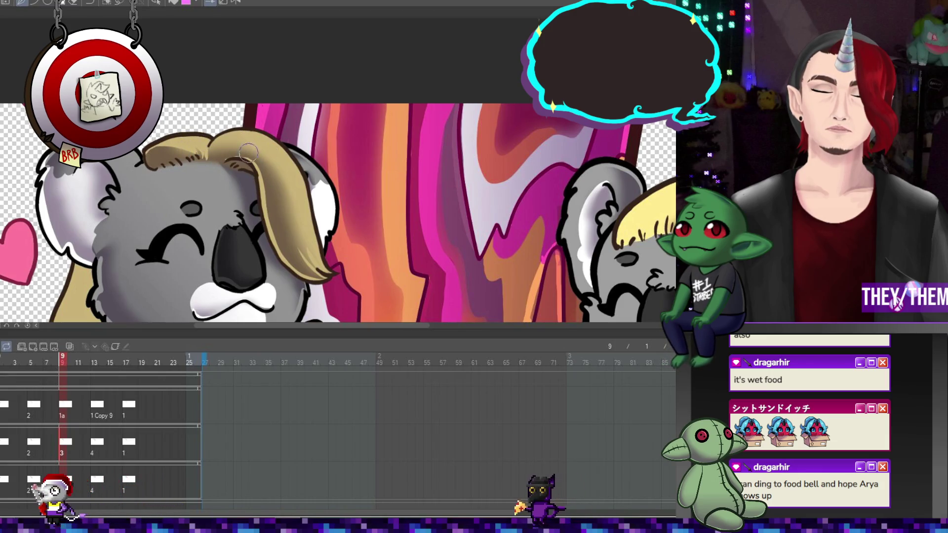
pyautogui.click(95, 444)
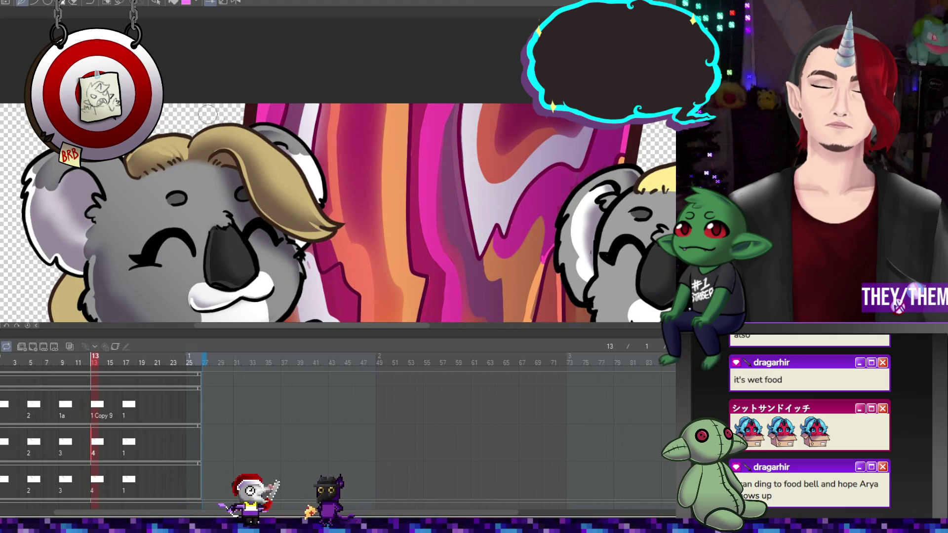
pyautogui.click(125, 481)
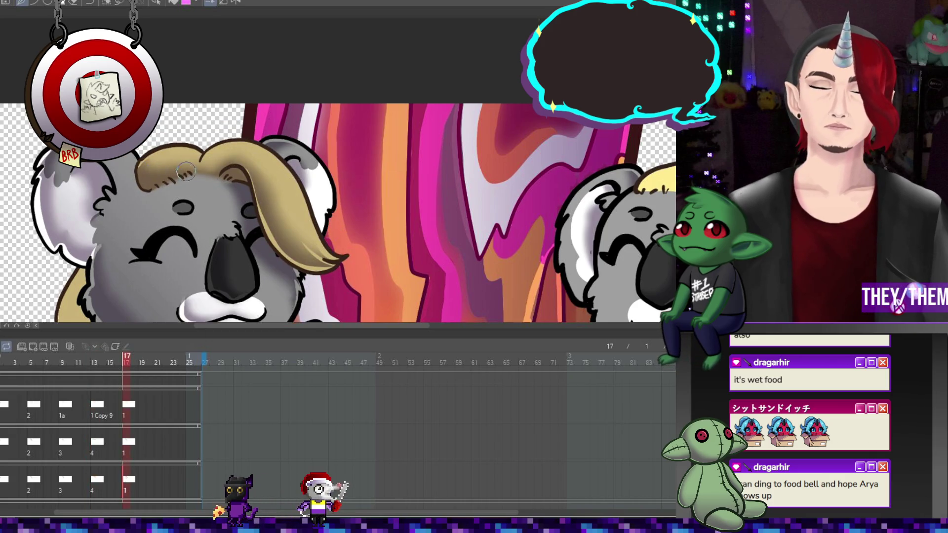
pyautogui.press('Right')
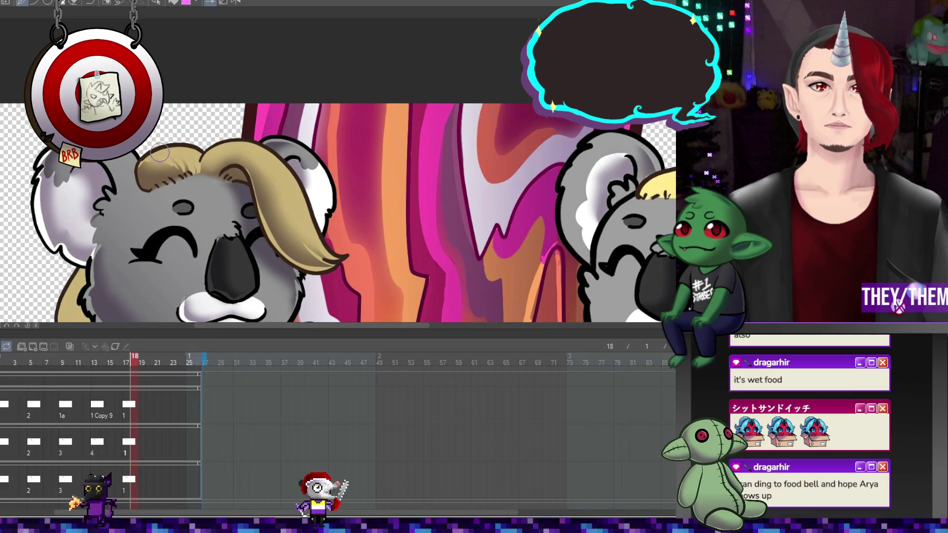
pyautogui.click(8, 446)
pyautogui.click(39, 446)
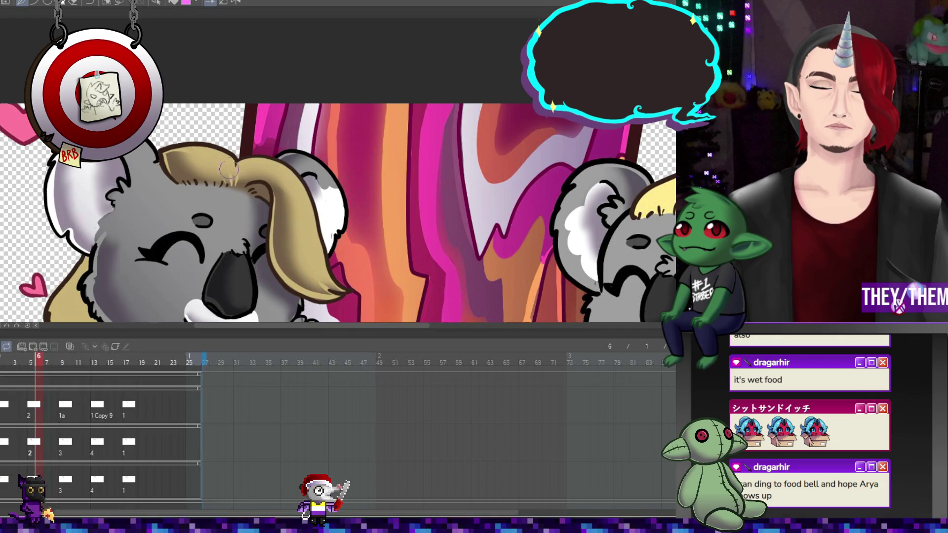
pyautogui.click(70, 445)
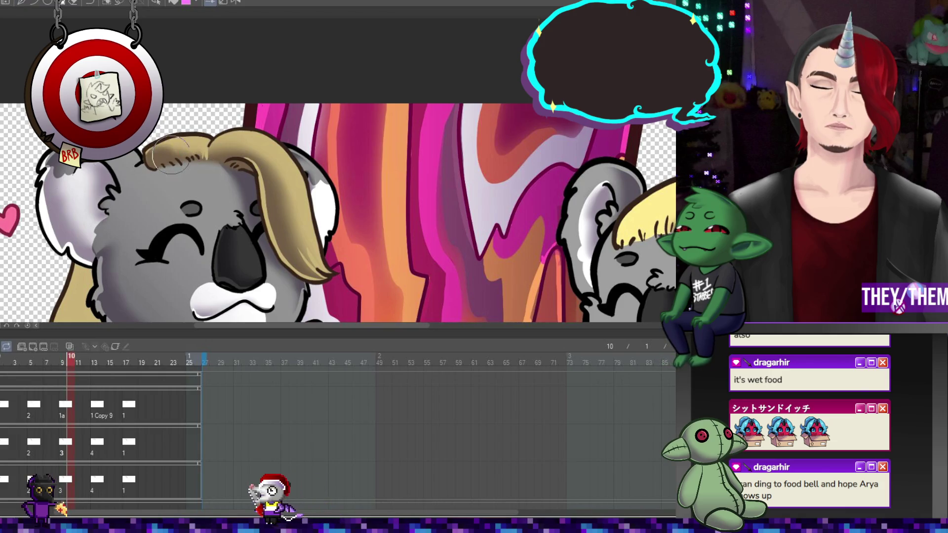
pyautogui.hotkey('ctrl', 'Left')
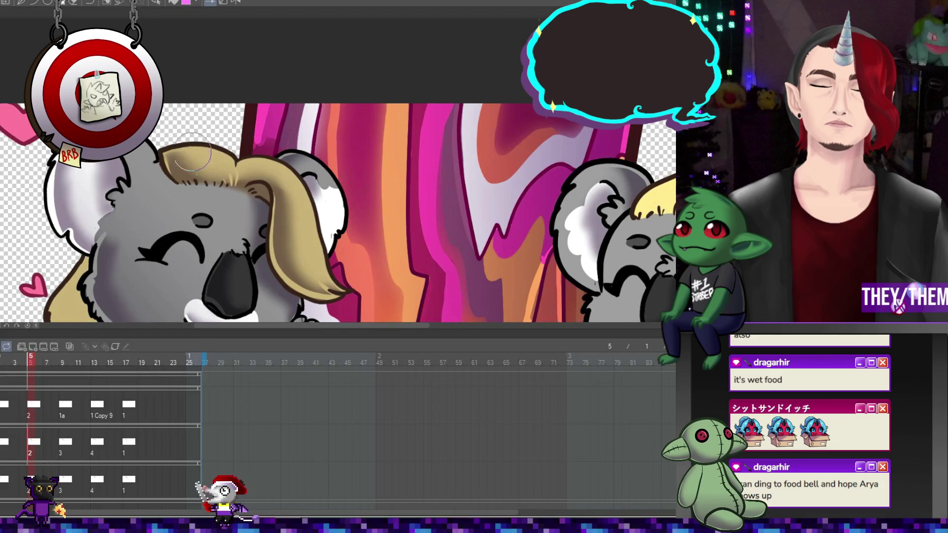
pyautogui.hotkey('ctrl', 'Left')
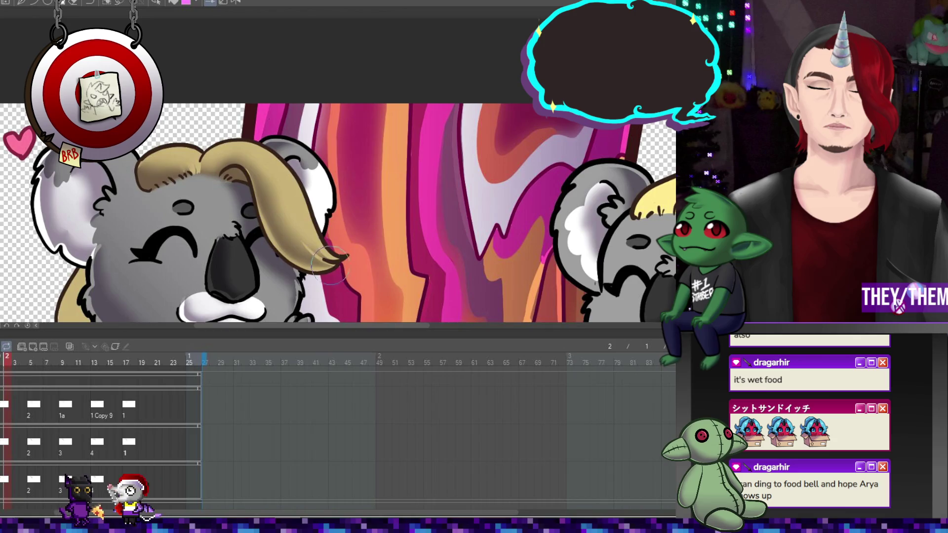
pyautogui.hotkey('ctrl', 'Right')
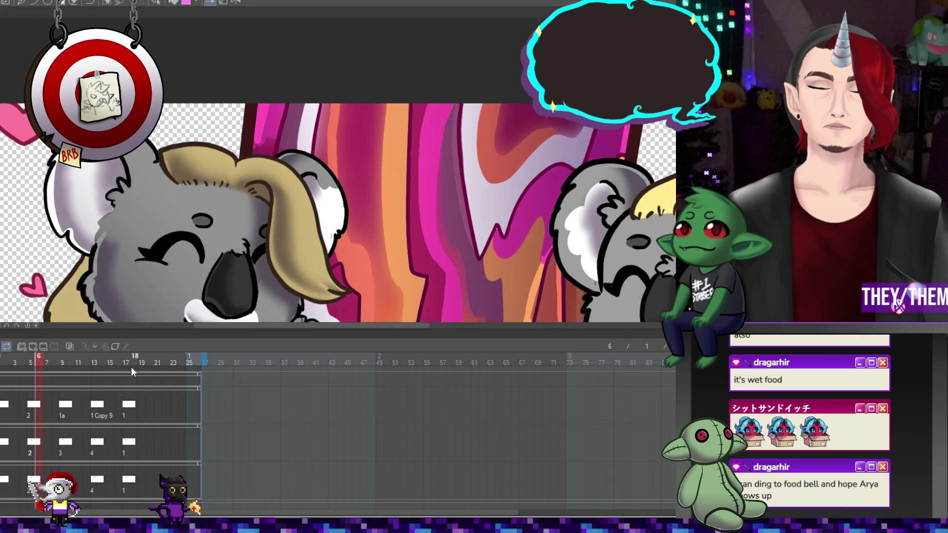
pyautogui.hotkey('ctrl', 'Right')
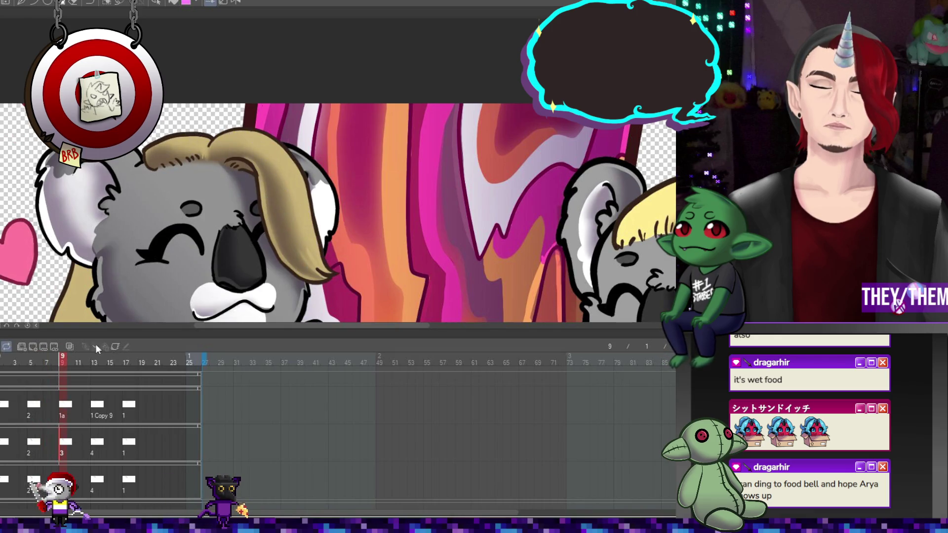
pyautogui.click(97, 443)
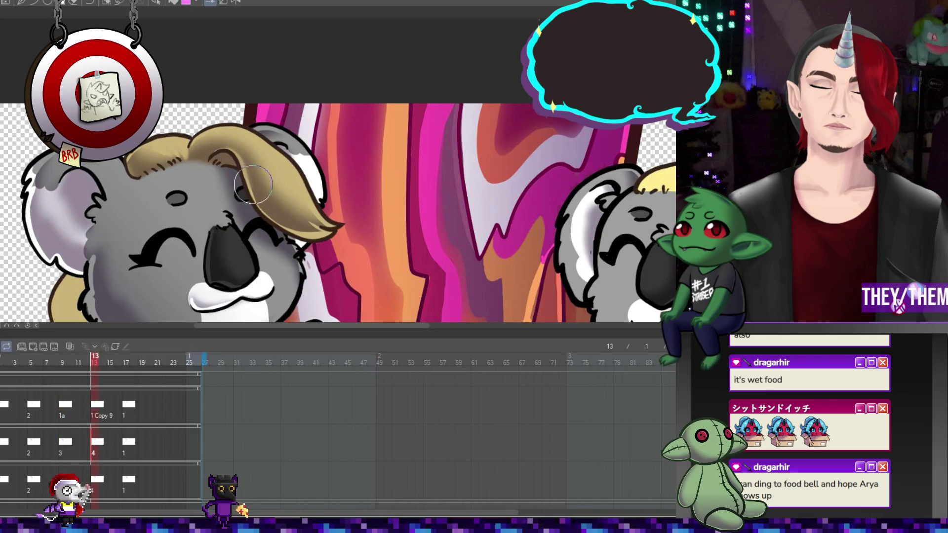
pyautogui.click(135, 478)
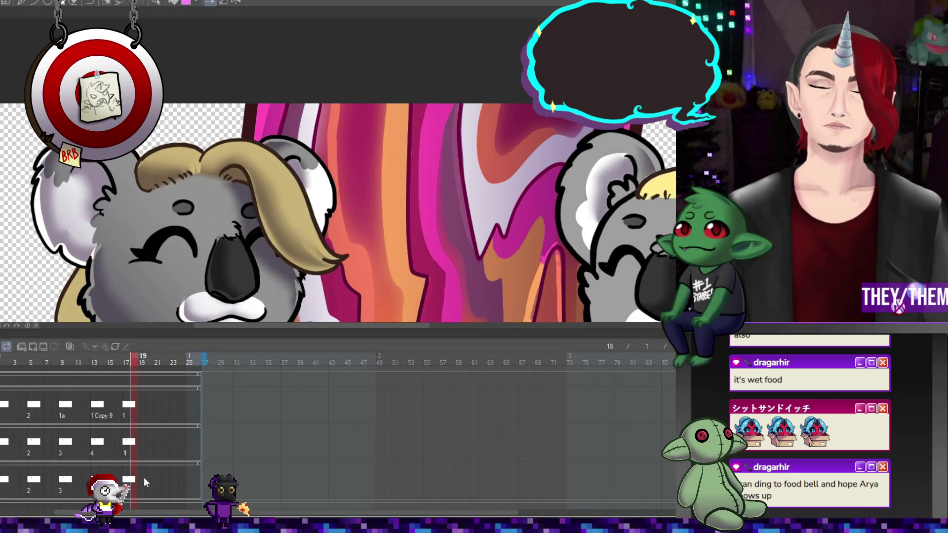
pyautogui.scroll(-1, 117, 383)
pyautogui.scroll(-2, 259, 140)
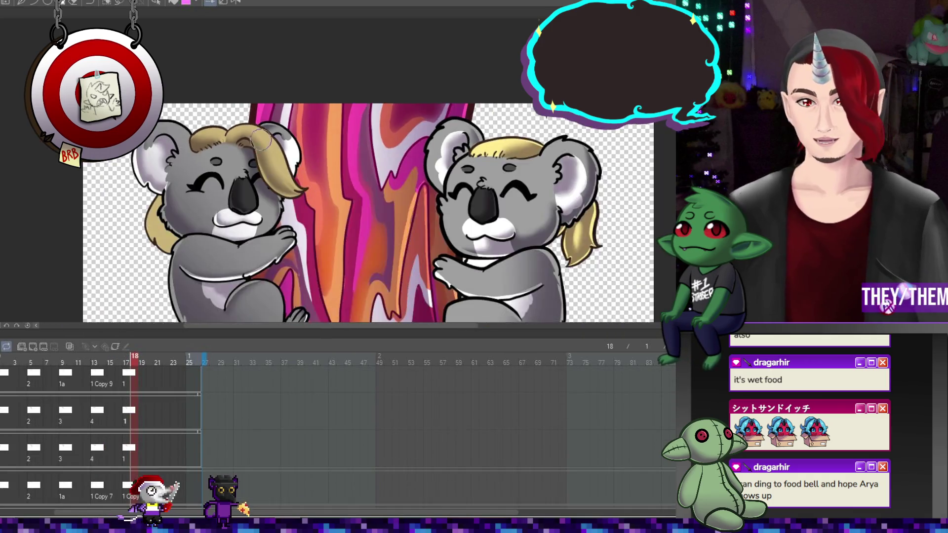
pyautogui.scroll(-2, 261, 139)
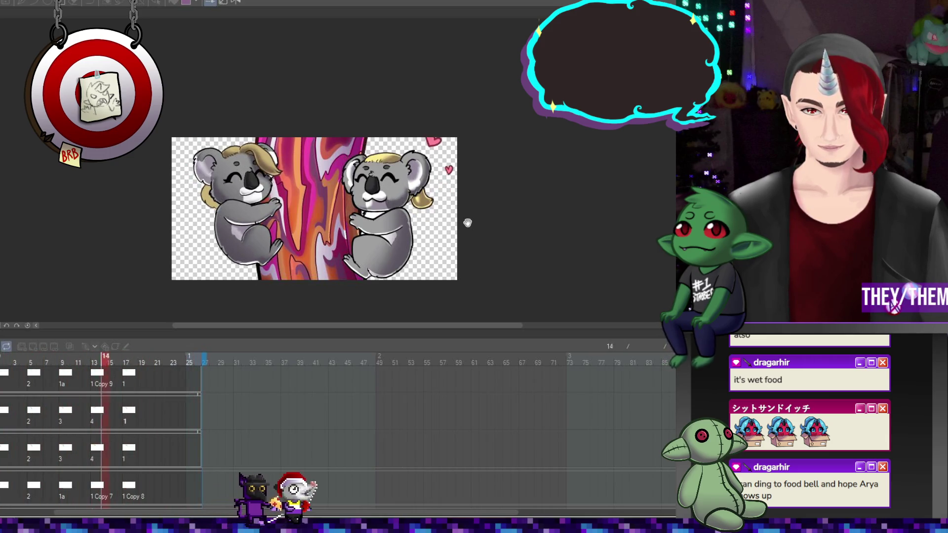
pyautogui.moveTo(308, 328)
pyautogui.mouseDown()
pyautogui.moveTo(349, 324)
pyautogui.moveTo(326, 324)
pyautogui.mouseUp()
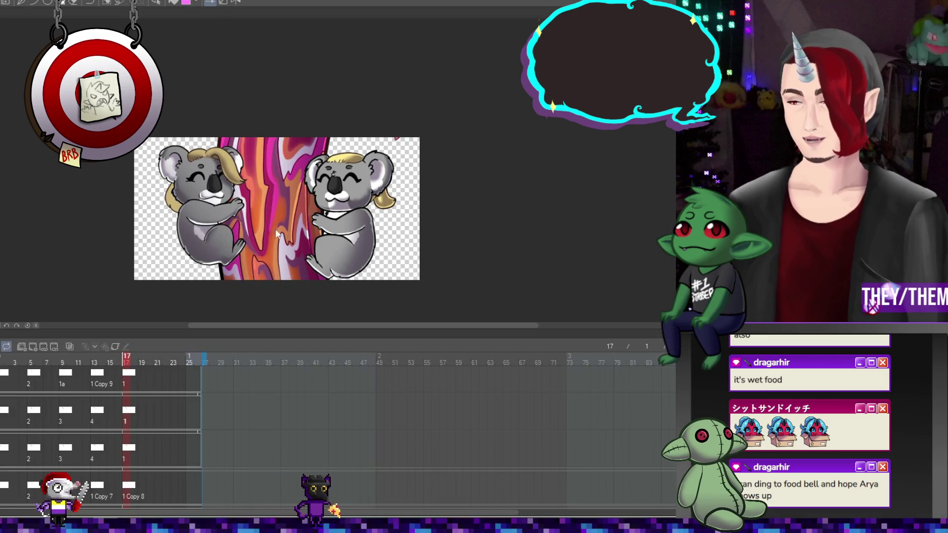
pyautogui.scroll(2, 252, 213)
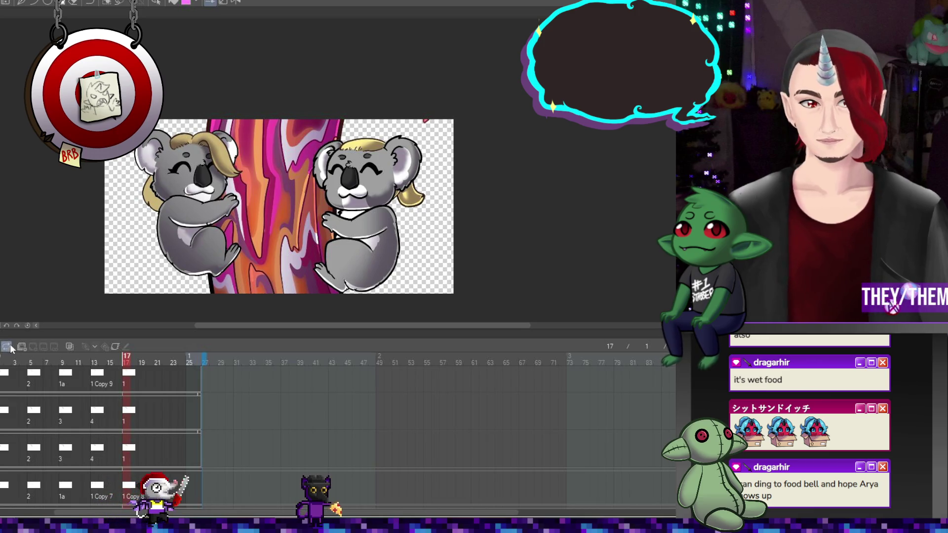
pyautogui.scroll(-5, 189, 440)
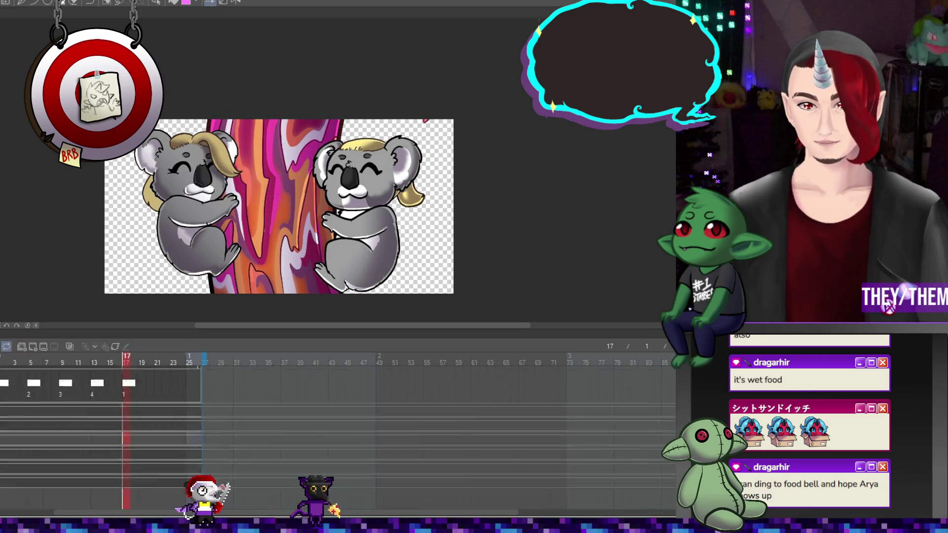
# - Return to frame 1, zoom in on the koalas and tree, then jump to frame 5
pyautogui.click(2, 456)
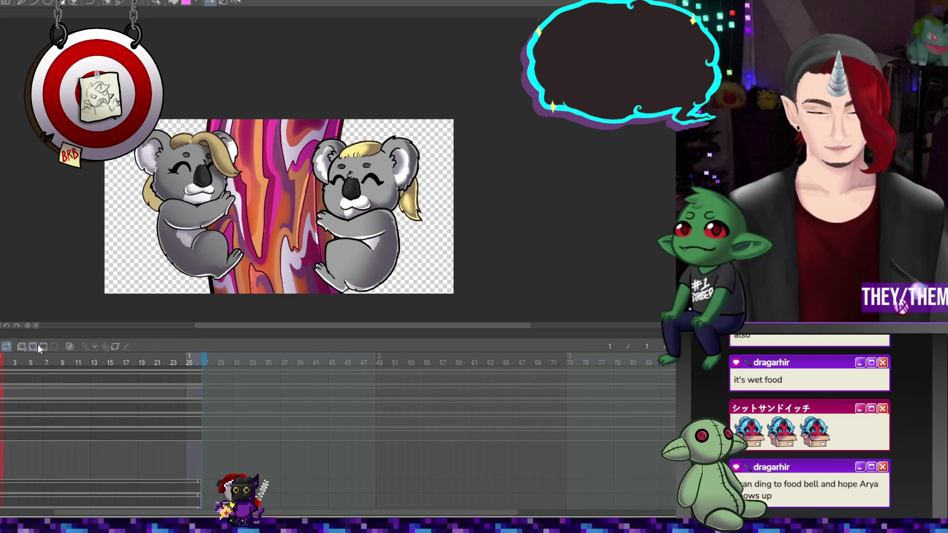
pyautogui.scroll(3, 223, 200)
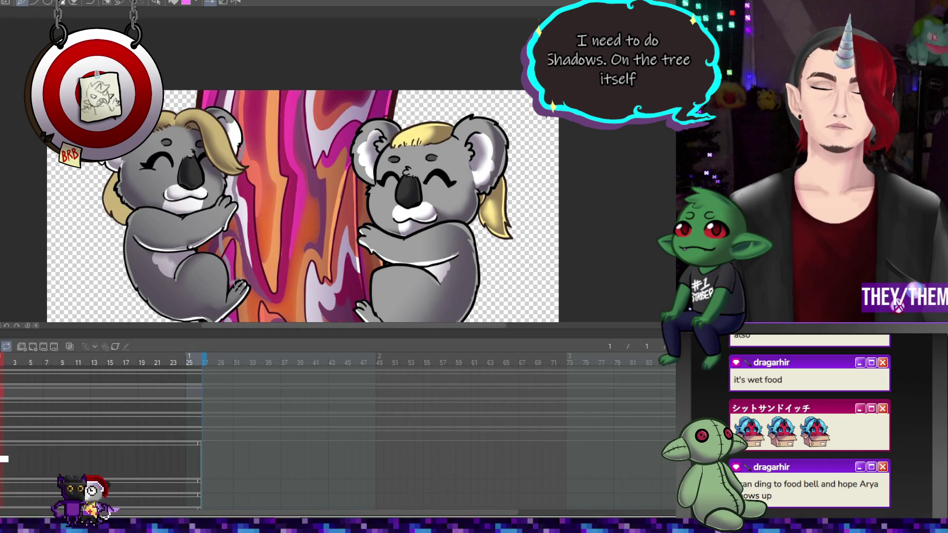
pyautogui.scroll(-2, 262, 292)
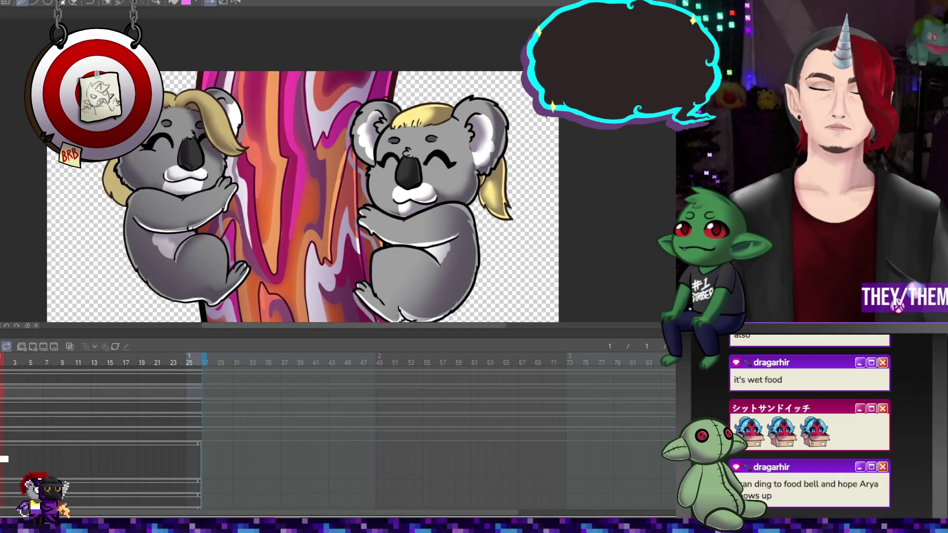
pyautogui.scroll(-4, 404, 282)
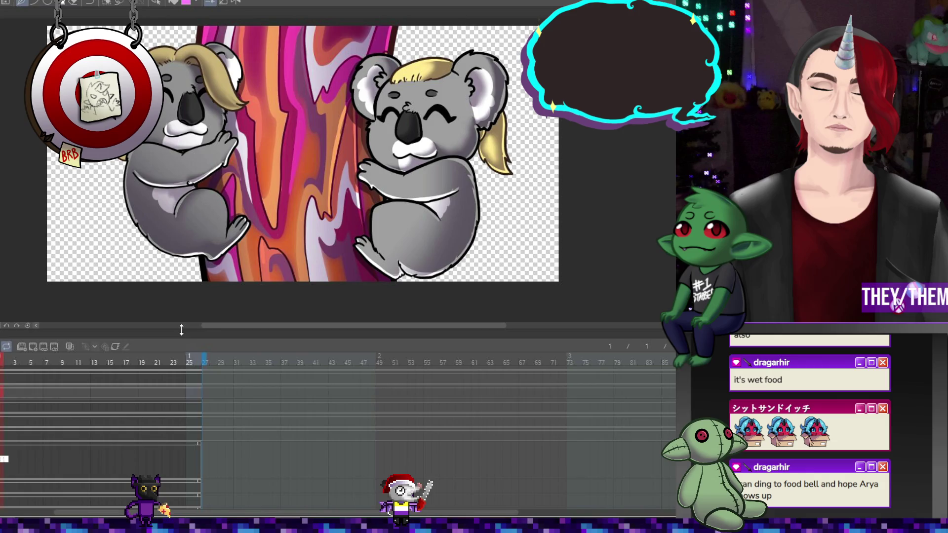
pyautogui.click(28, 459)
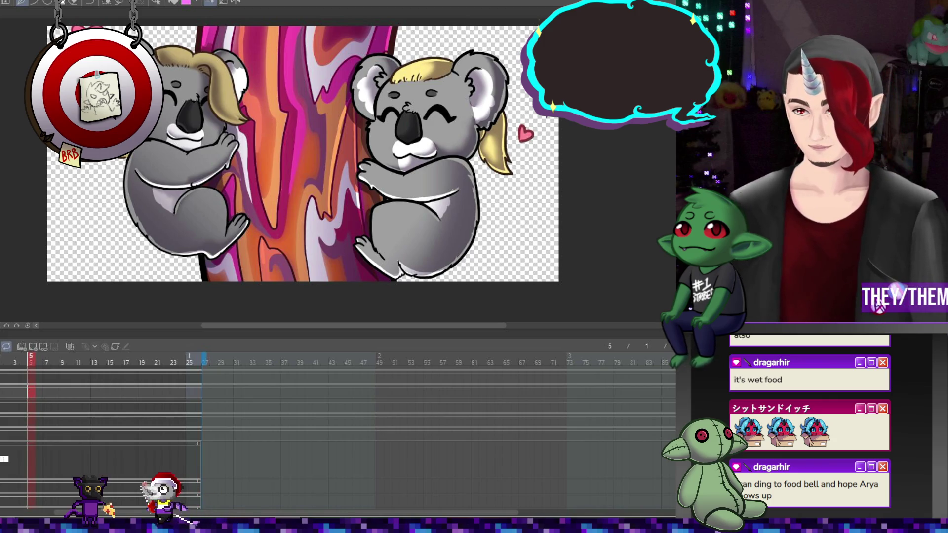
# - Bring up the cel choices for frame 5 on the koala track
pyautogui.rightClick(27, 460)
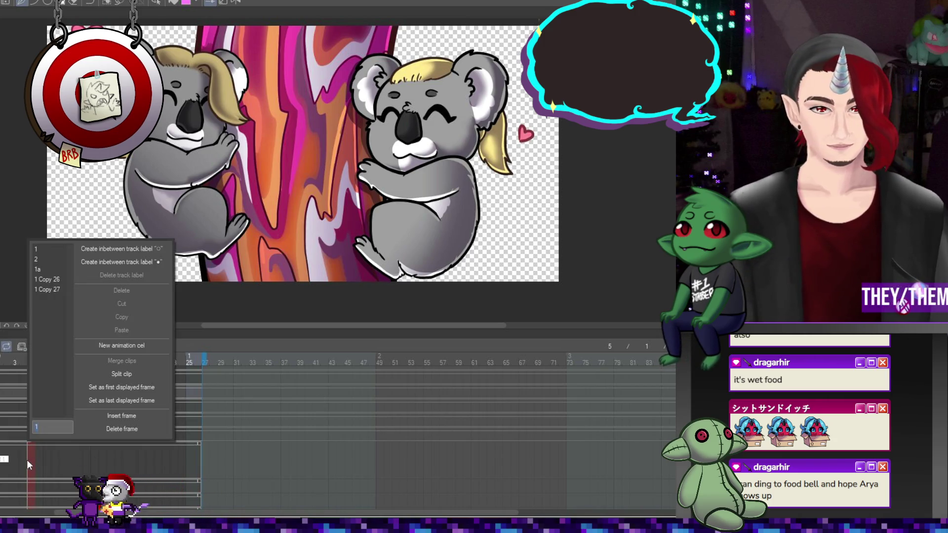
# - Assign cel 2 to frame 5, cel 1a to frame 9 and cel 1 Copy 26 to frame 13
pyautogui.click(41, 261)
pyautogui.click(62, 461)
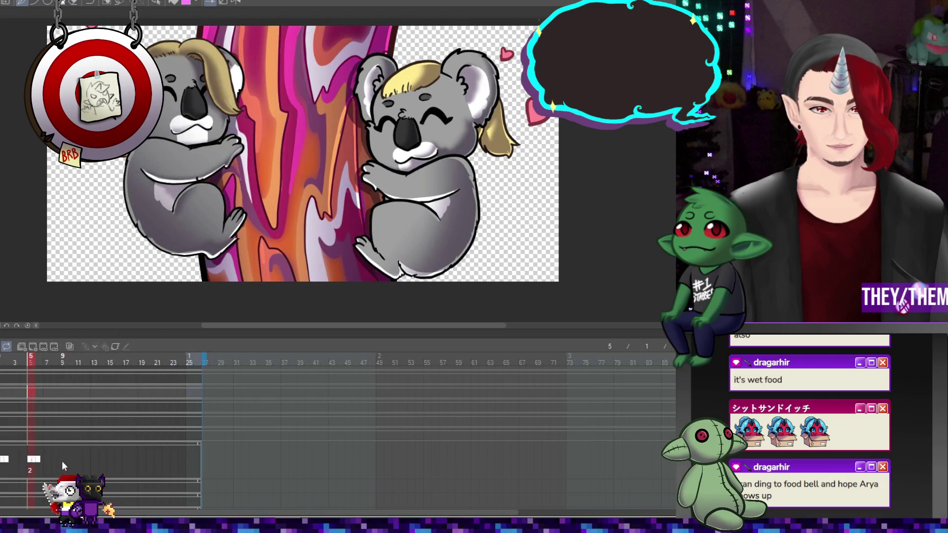
pyautogui.rightClick(61, 461)
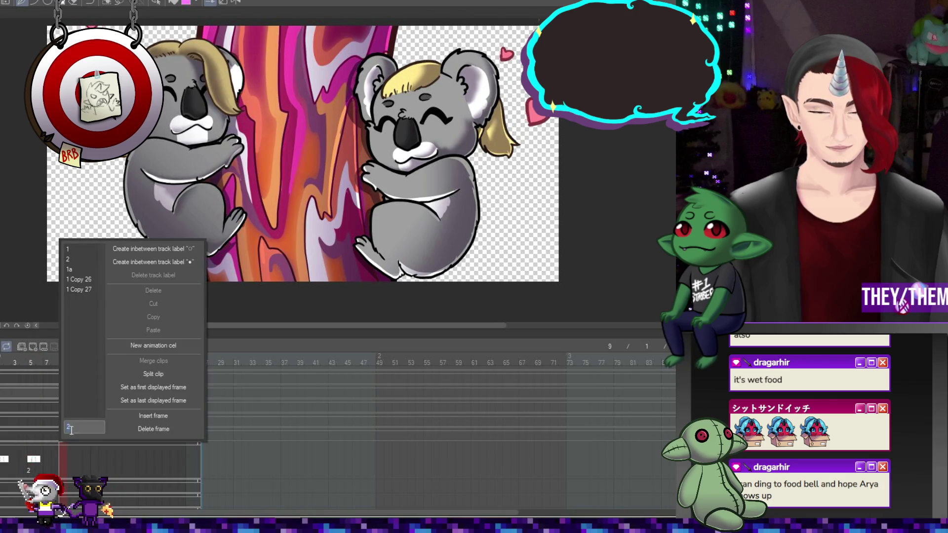
pyautogui.click(86, 270)
pyautogui.click(93, 460)
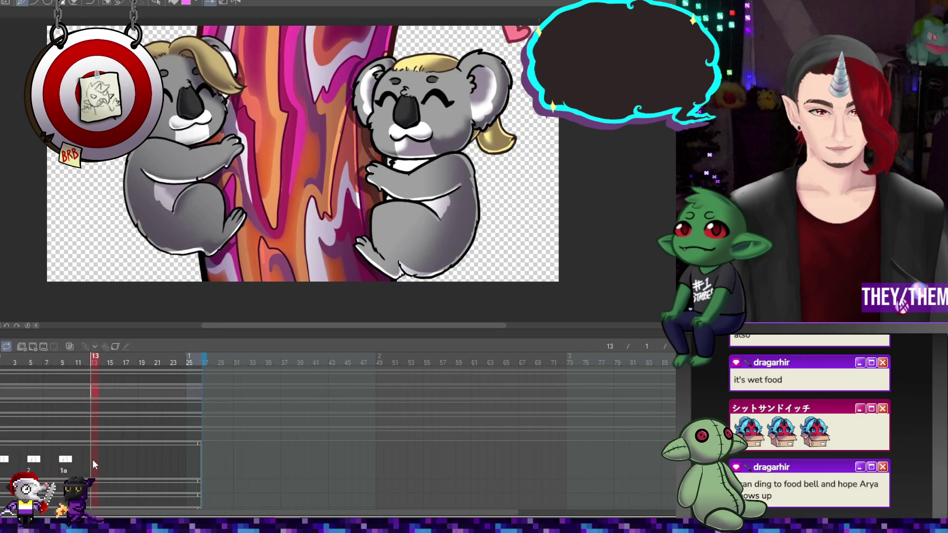
pyautogui.rightClick(93, 459)
pyautogui.click(126, 410)
# - Assign cel 1 Copy 27 to frame 18 and cel 1 to frame 23
pyautogui.click(130, 459)
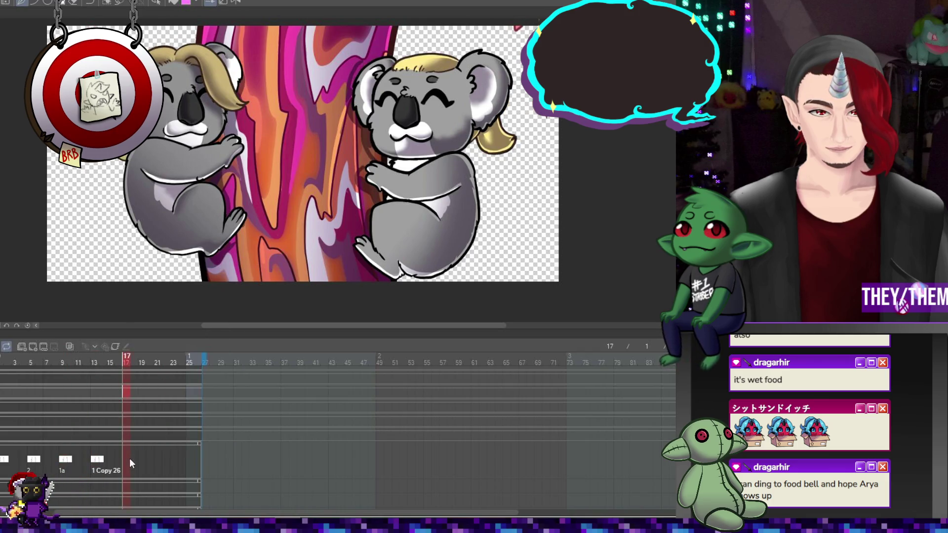
pyautogui.rightClick(130, 458)
pyautogui.click(154, 292)
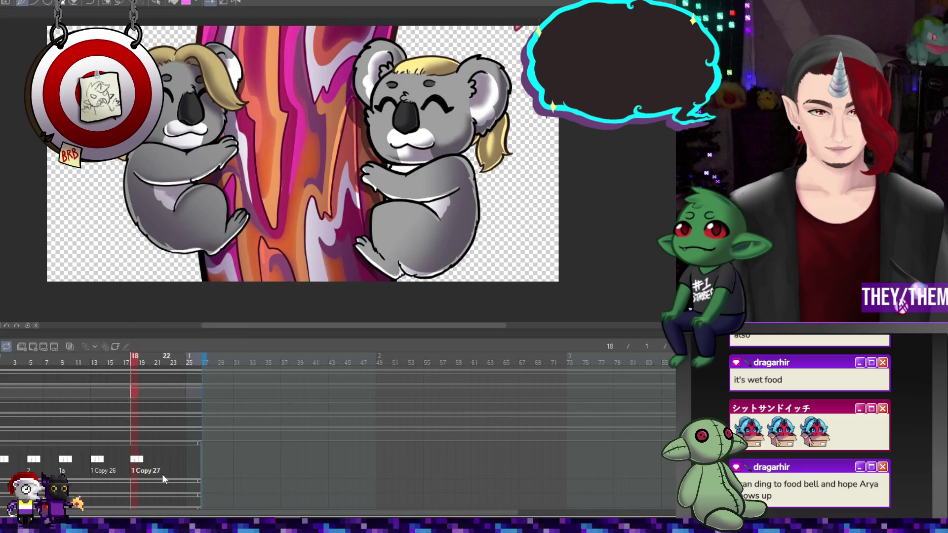
pyautogui.click(170, 460)
pyautogui.rightClick(170, 459)
pyautogui.click(188, 250)
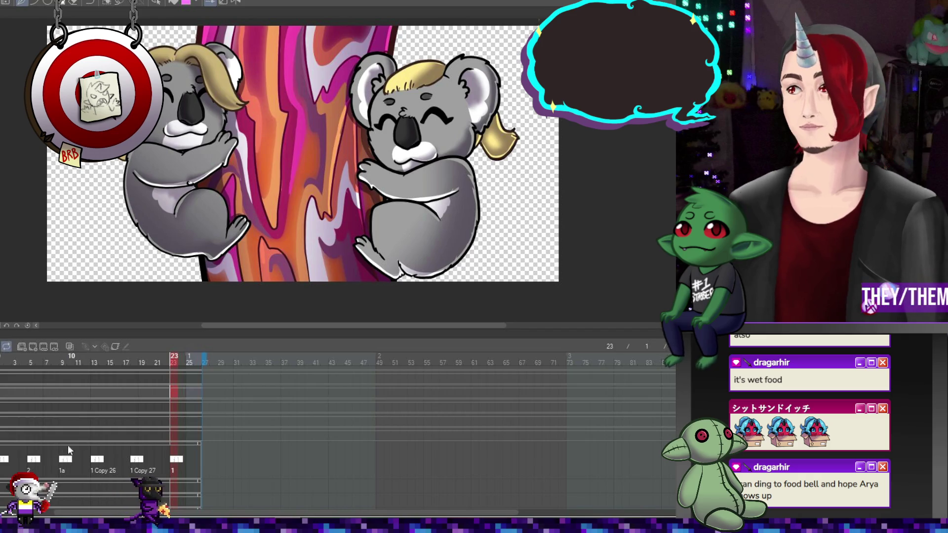
# - Go back to frame 5 to check the heart, then advance one frame
pyautogui.click(34, 461)
pyautogui.scroll(1, 274, 271)
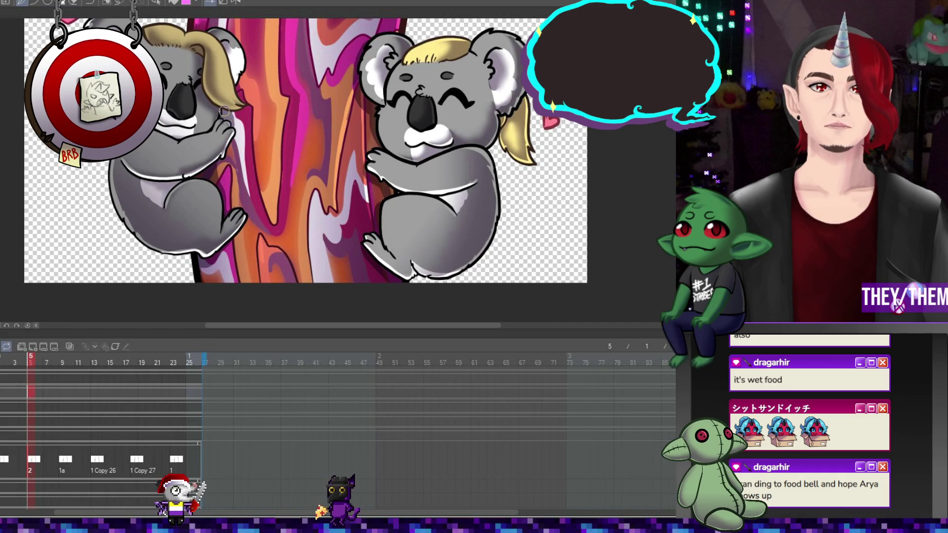
pyautogui.press('Right')
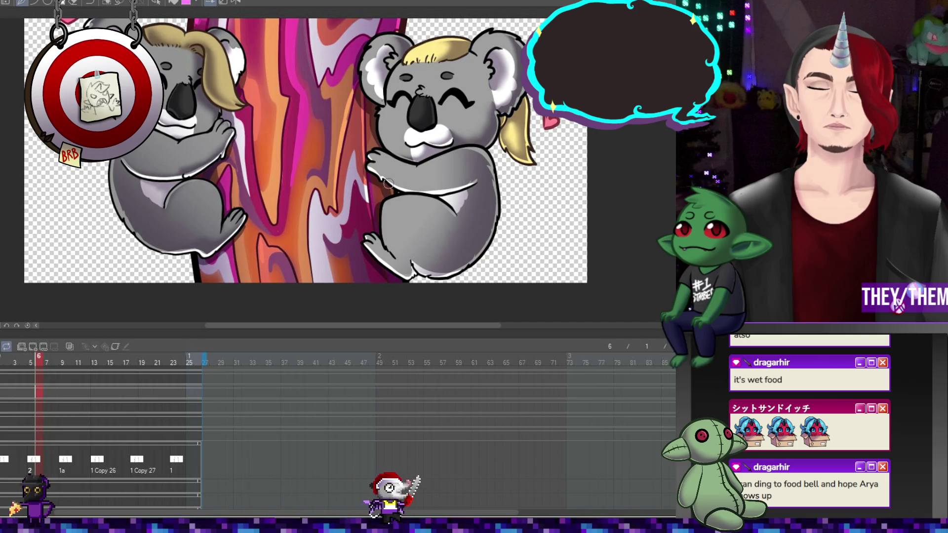
# - Jump to frame 9 to view the 1a cel
pyautogui.click(63, 461)
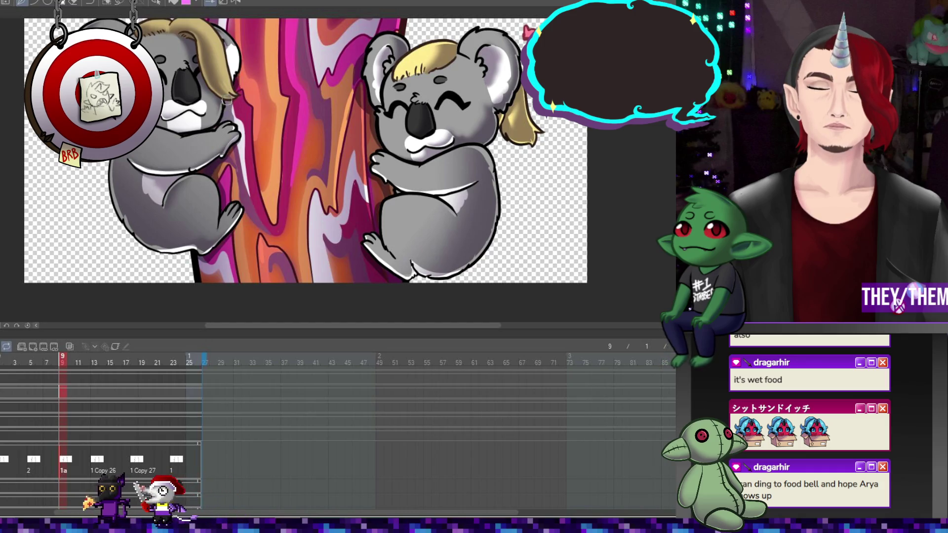
# - Zoom out to see the whole canvas, then show frame 13 with cel 1 Copy 26
pyautogui.scroll(-3, 226, 106)
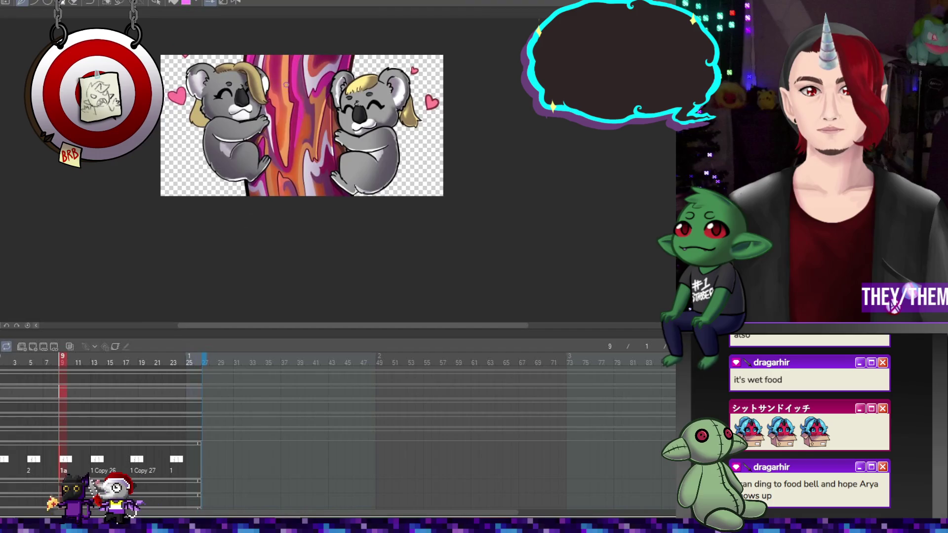
pyautogui.scroll(1, 278, 81)
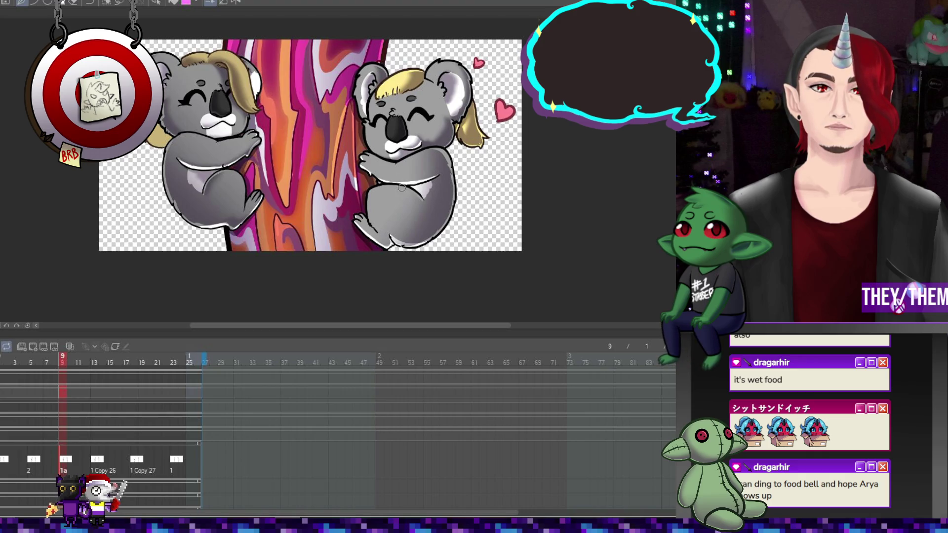
pyautogui.click(100, 454)
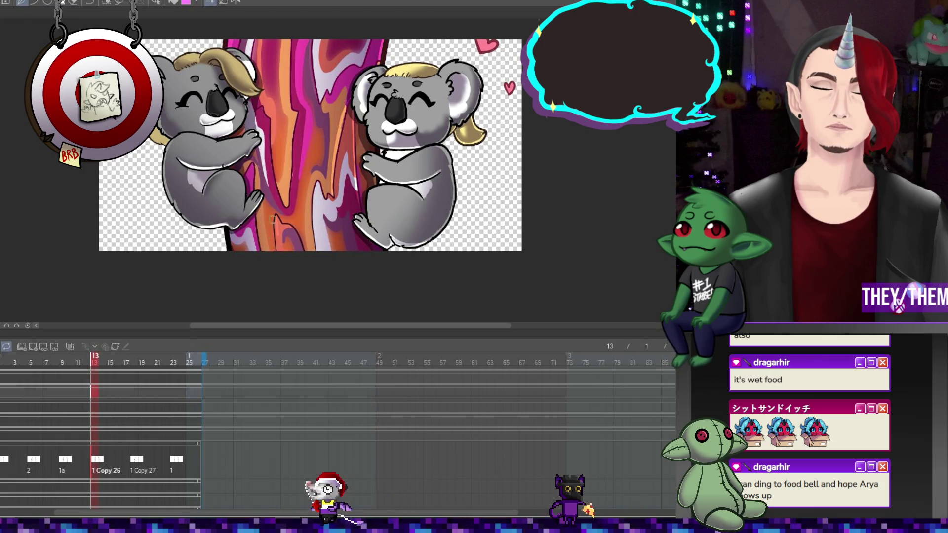
# - Compare frames 18 and 23 against the first cel by flipping between them
pyautogui.click(133, 465)
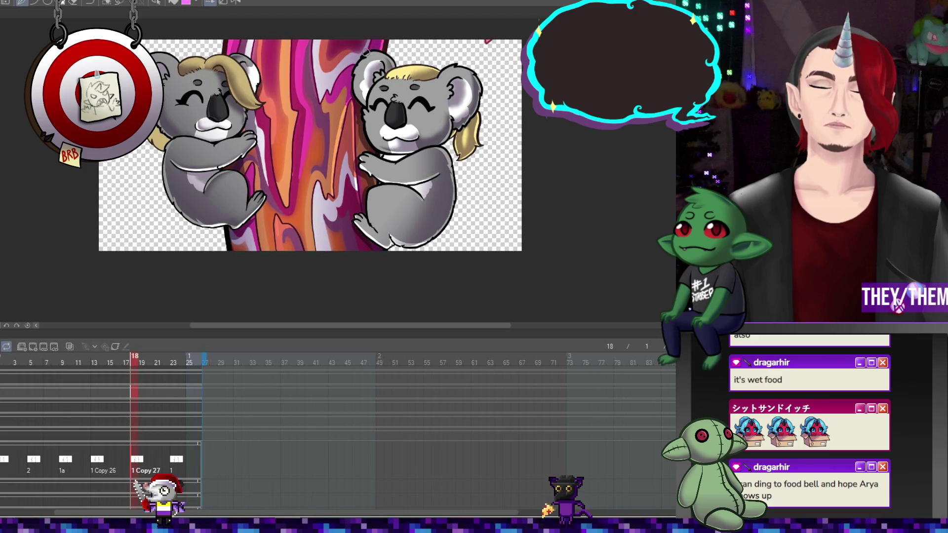
pyautogui.click(173, 463)
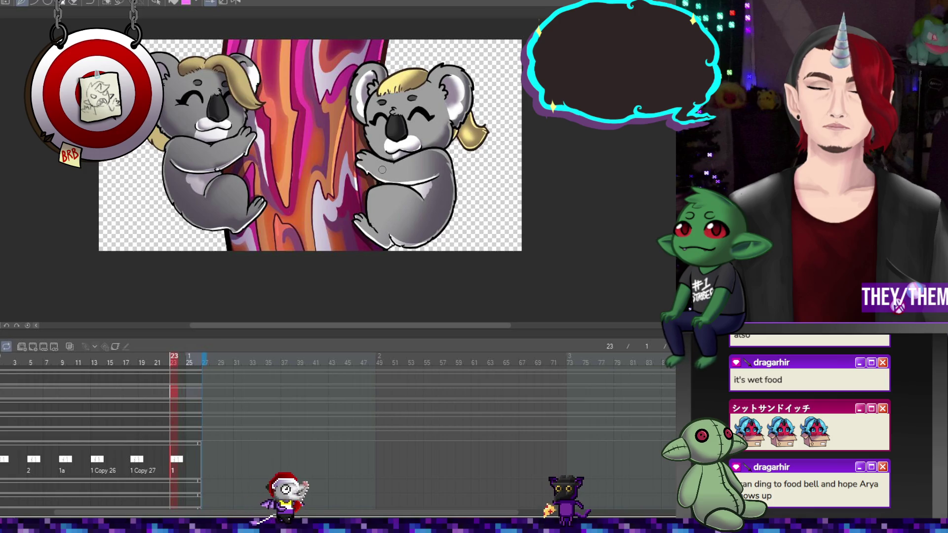
pyautogui.click(138, 464)
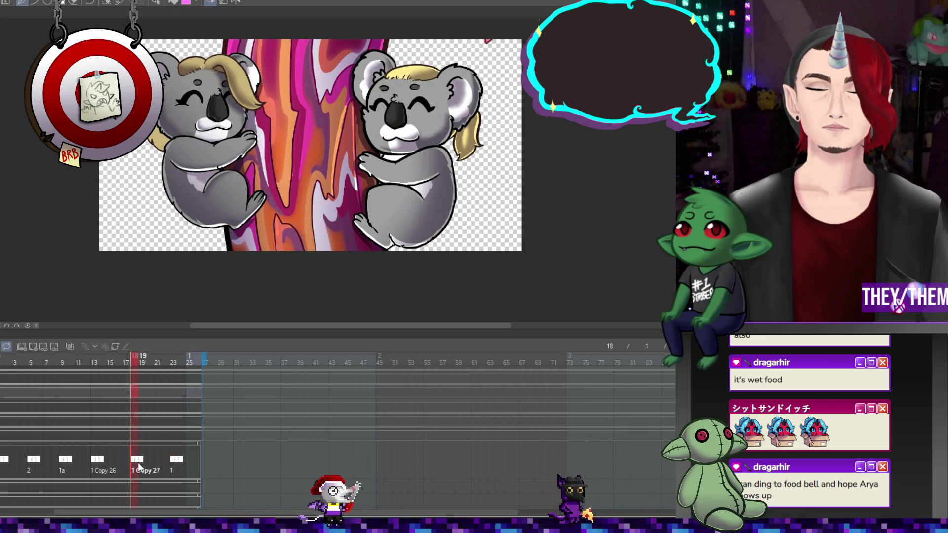
pyautogui.click(174, 462)
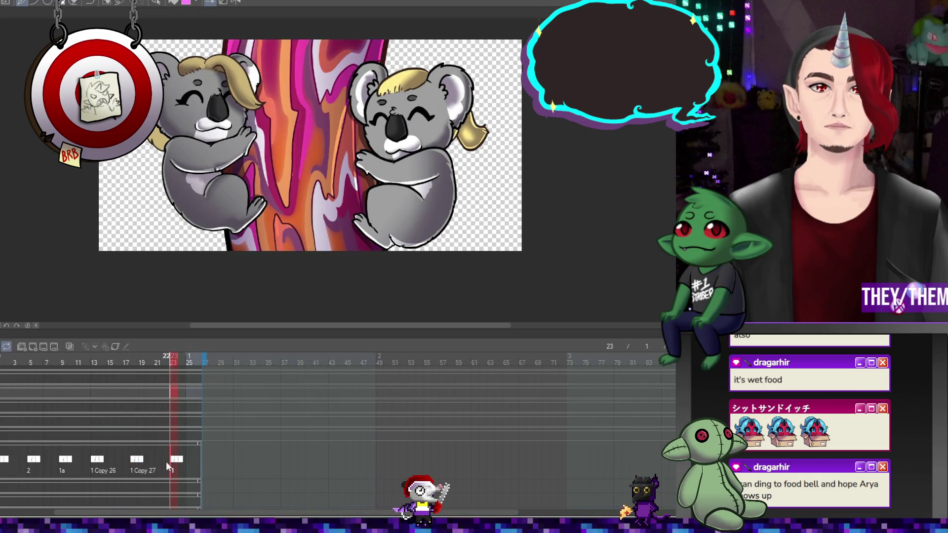
pyautogui.click(6, 462)
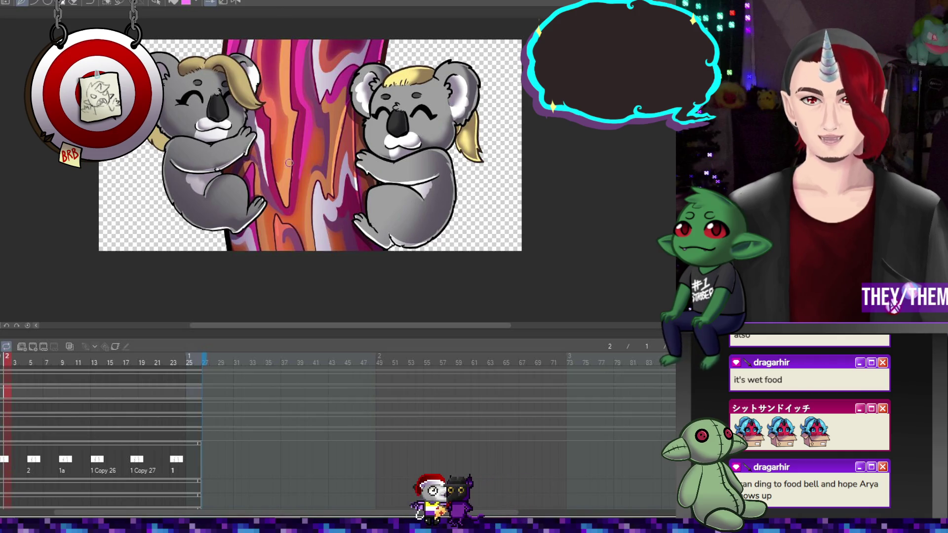
pyautogui.click(174, 459)
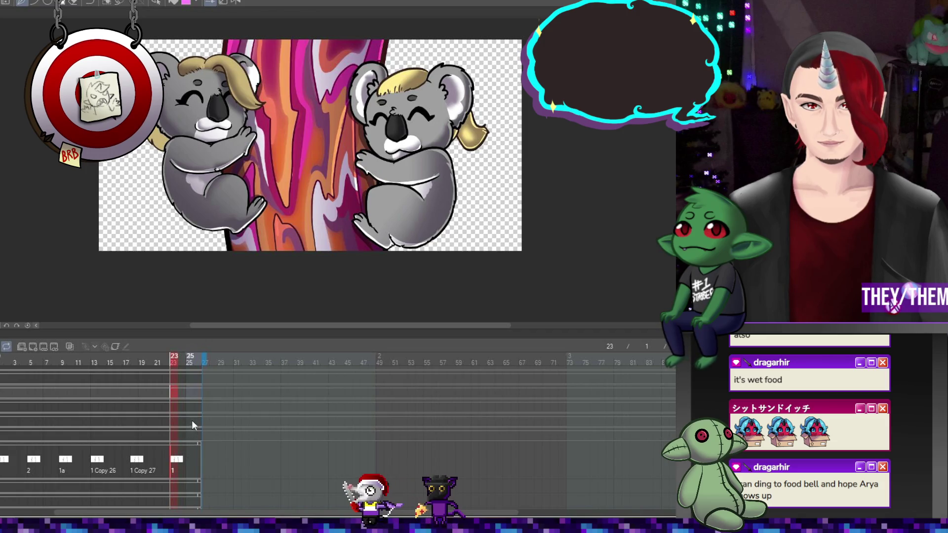
pyautogui.click(5, 460)
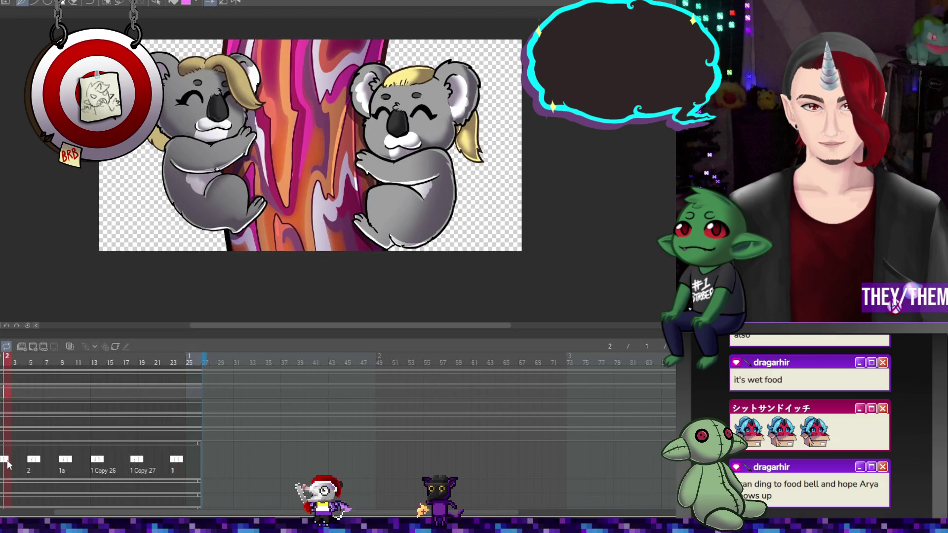
pyautogui.click(135, 462)
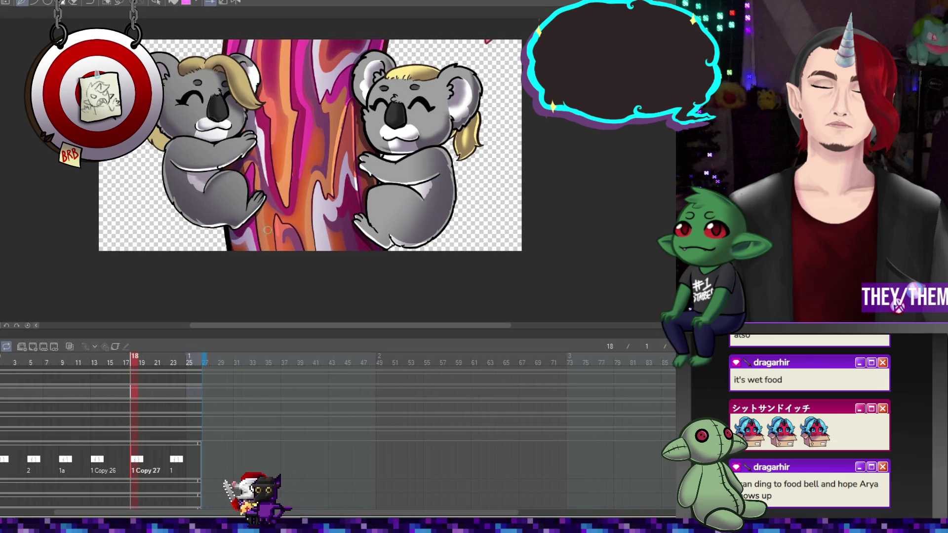
# - Return to the first frame and play the koala animation
pyautogui.scroll(-2, 268, 230)
pyautogui.scroll(2, 188, 144)
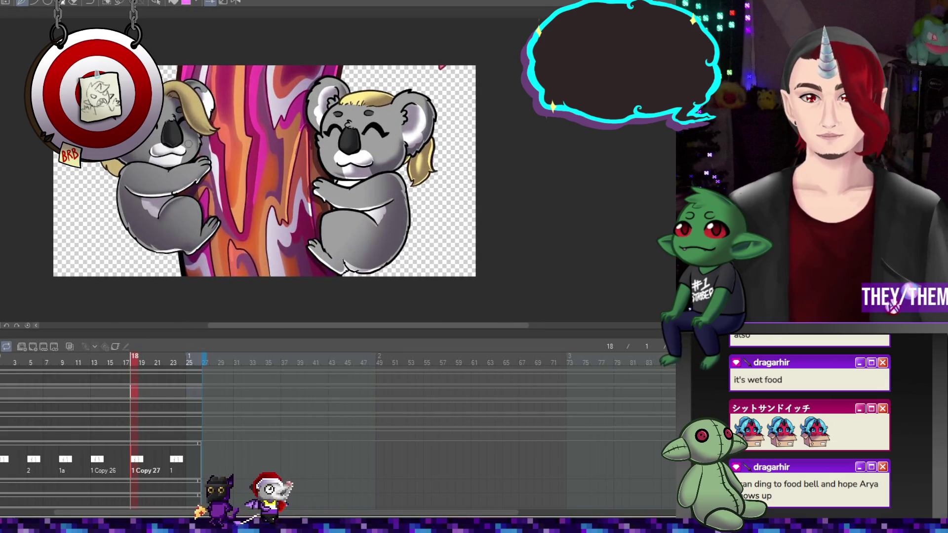
pyautogui.click(5, 461)
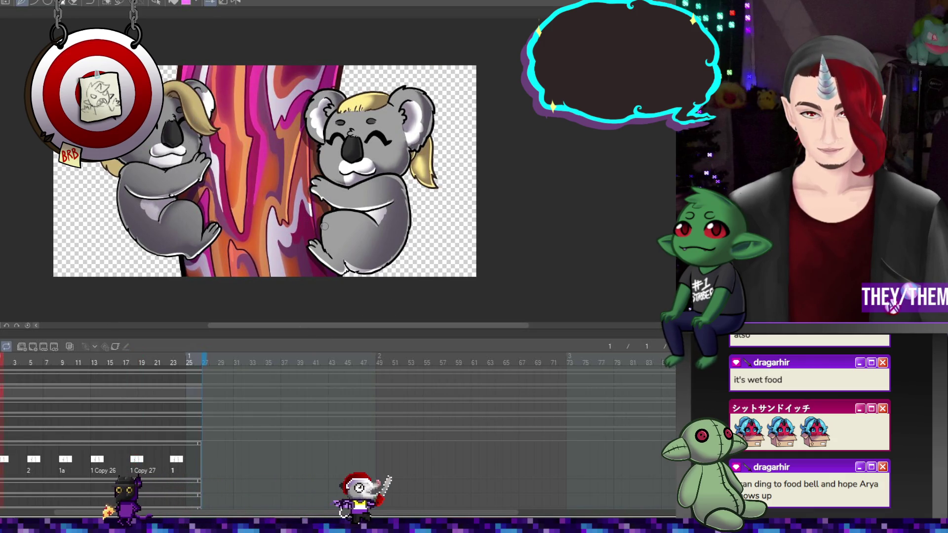
pyautogui.scroll(-2, 299, 215)
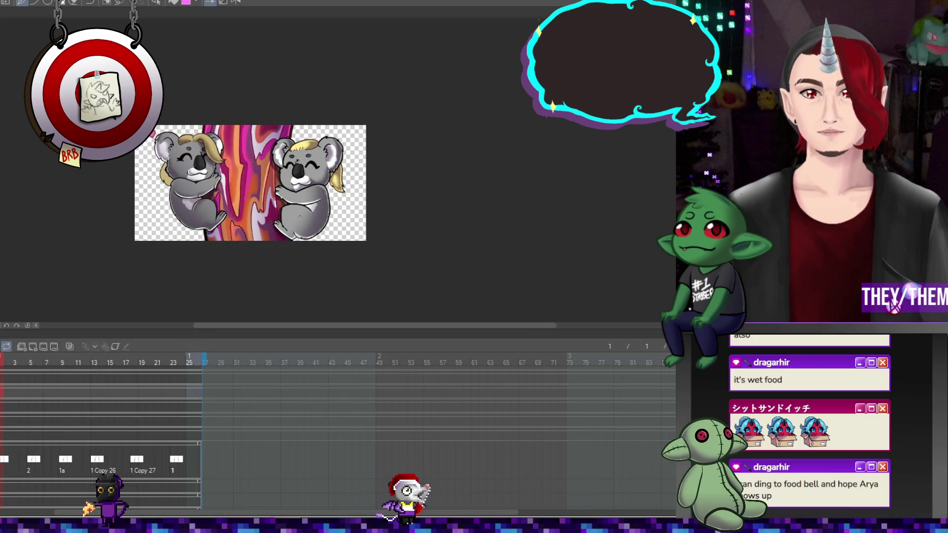
pyautogui.press('space')
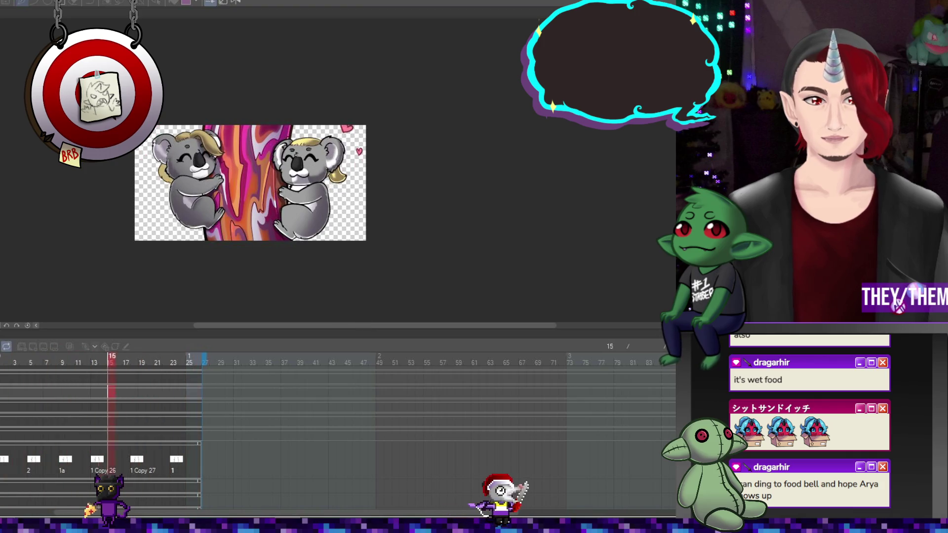
# - Stop at frame 23 and swap its cel from 1 to the new 1 Copy 28
pyautogui.click(174, 460)
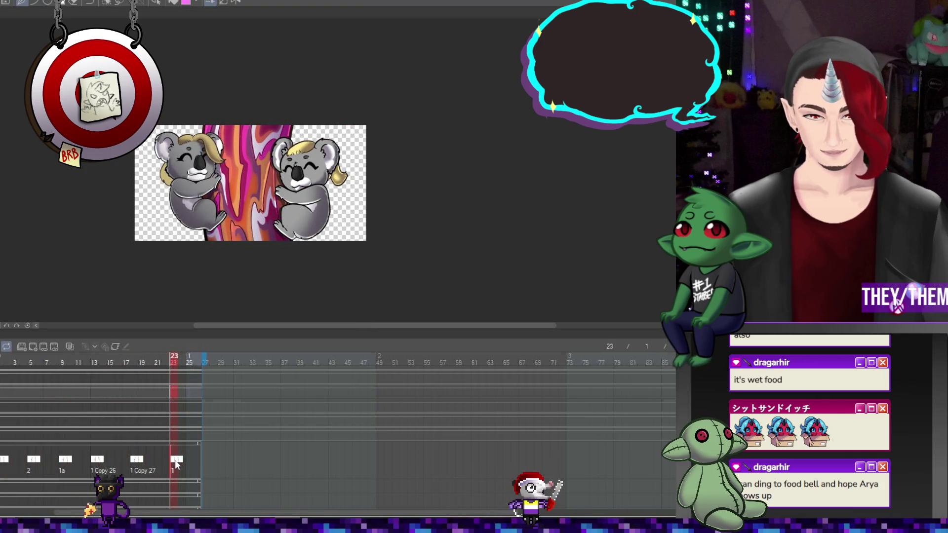
pyautogui.rightClick(176, 460)
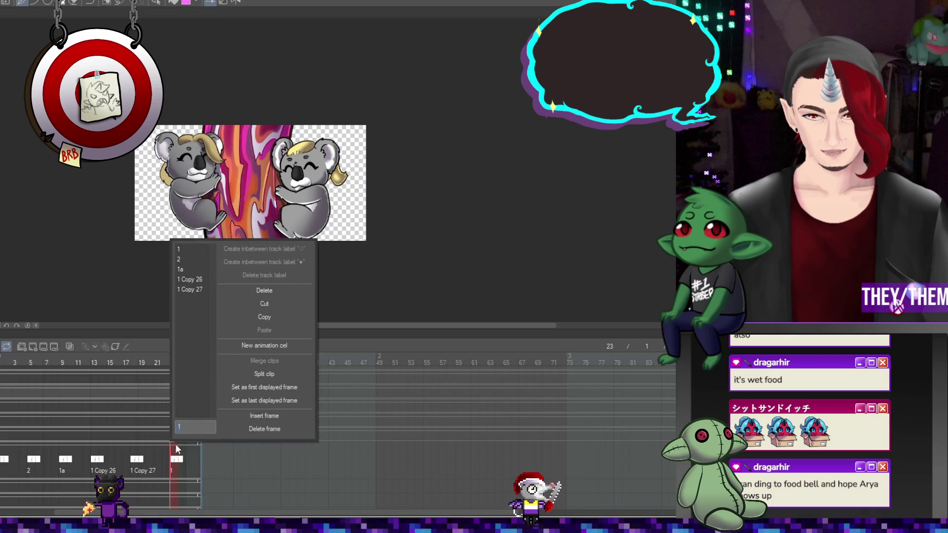
pyautogui.press('Escape')
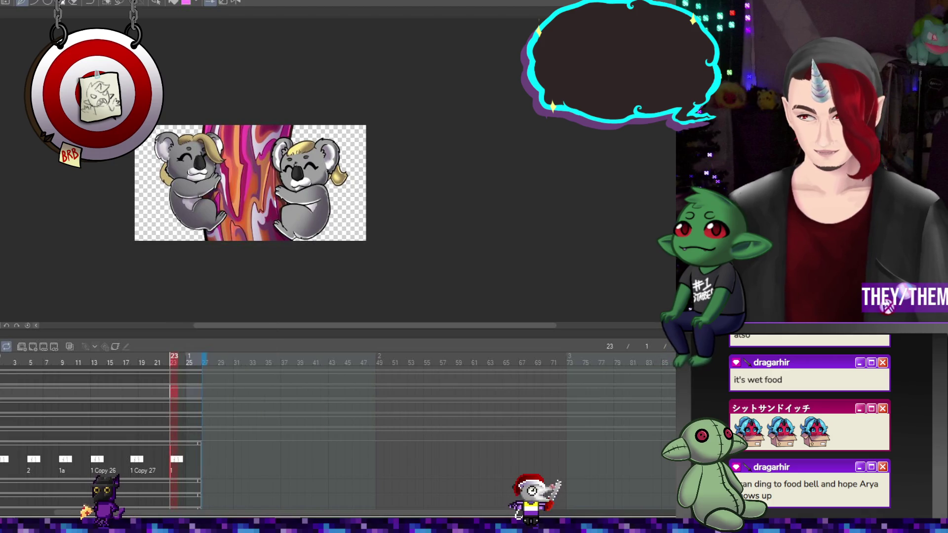
pyautogui.click(135, 460)
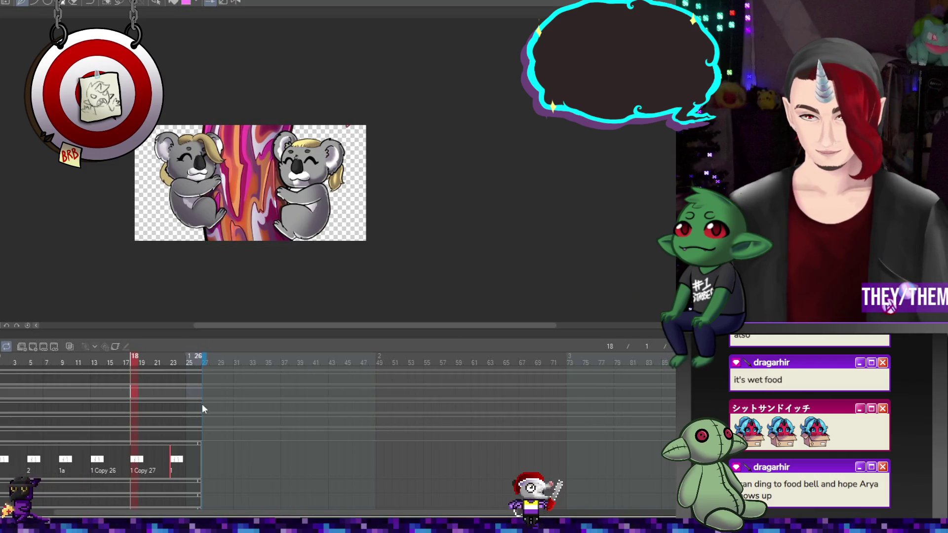
pyautogui.rightClick(174, 461)
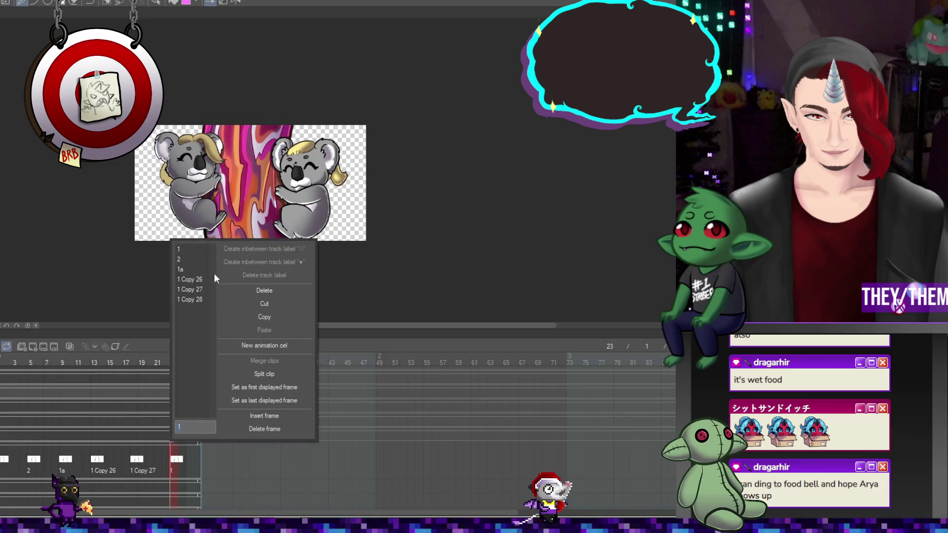
pyautogui.click(191, 300)
pyautogui.scroll(2, 251, 172)
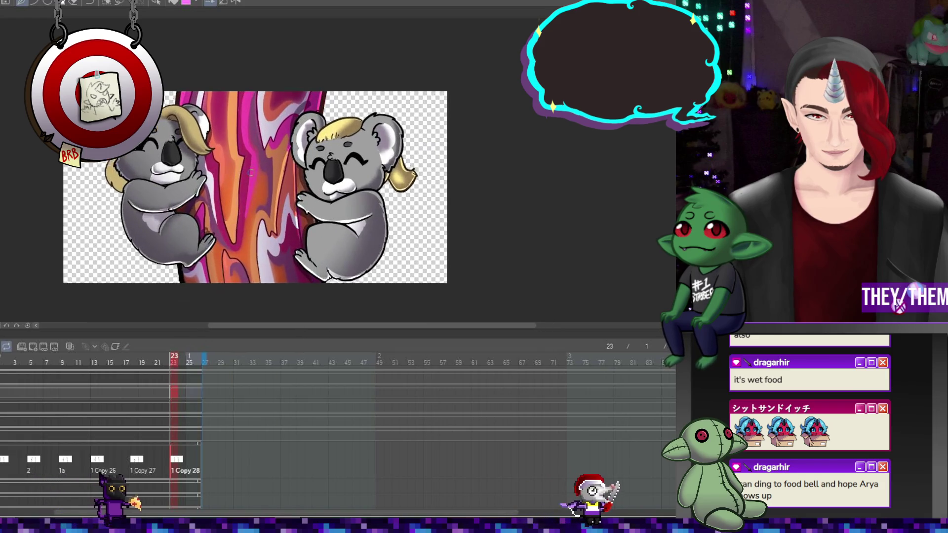
pyautogui.scroll(1, 250, 172)
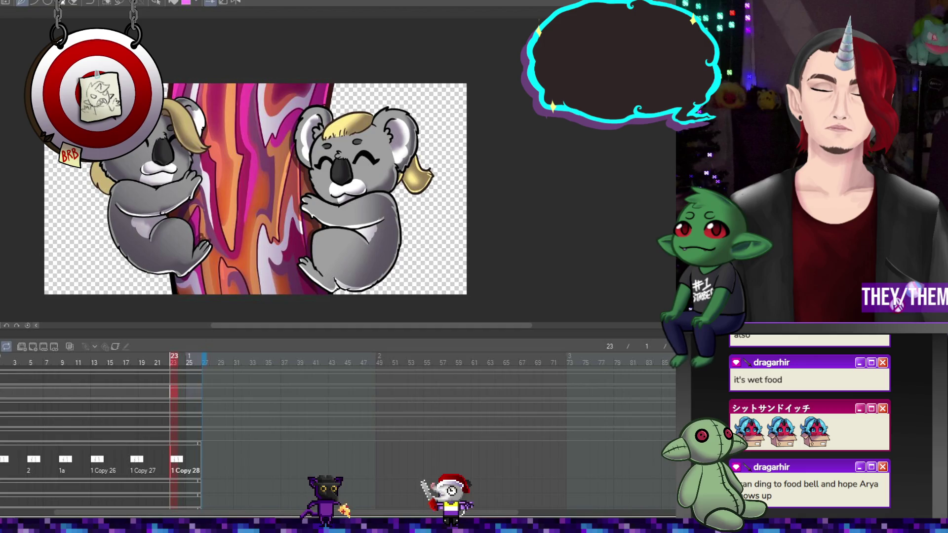
# - Stop playback on frame 7, assign it cel 3, and compare against frame 9's 1a cel
pyautogui.press('space')
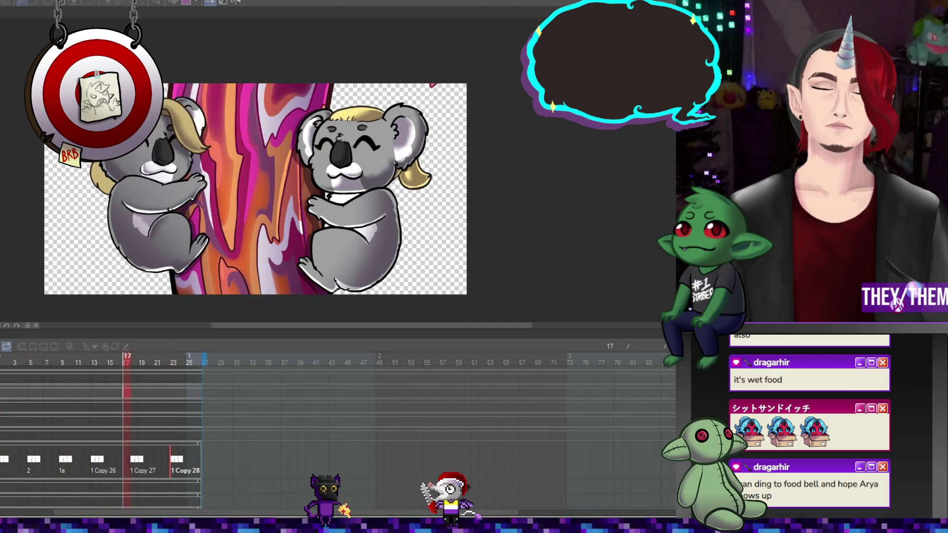
pyautogui.click(19, 458)
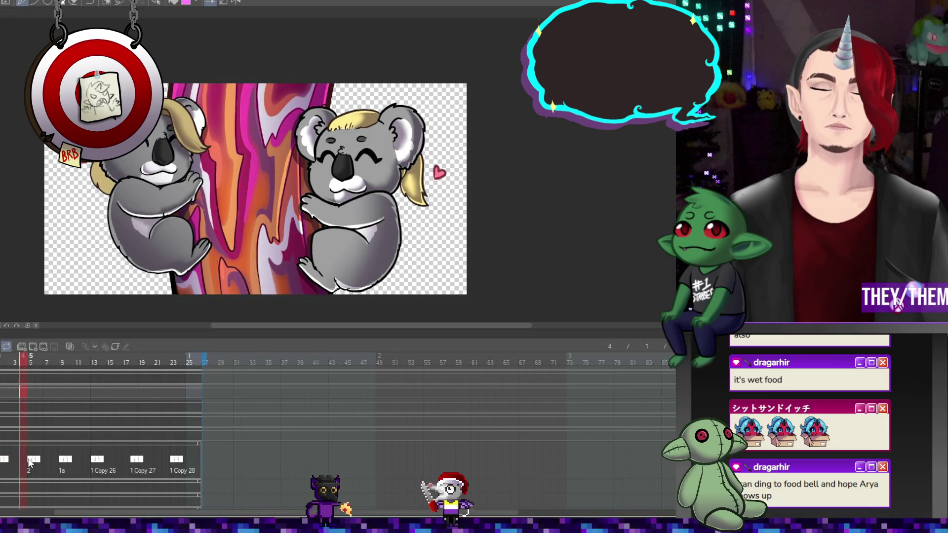
pyautogui.click(29, 461)
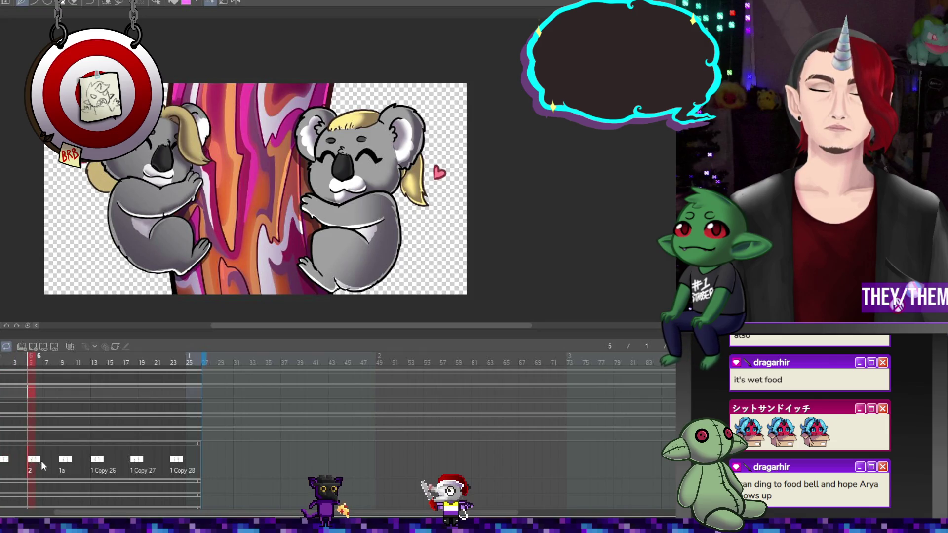
pyautogui.click(48, 459)
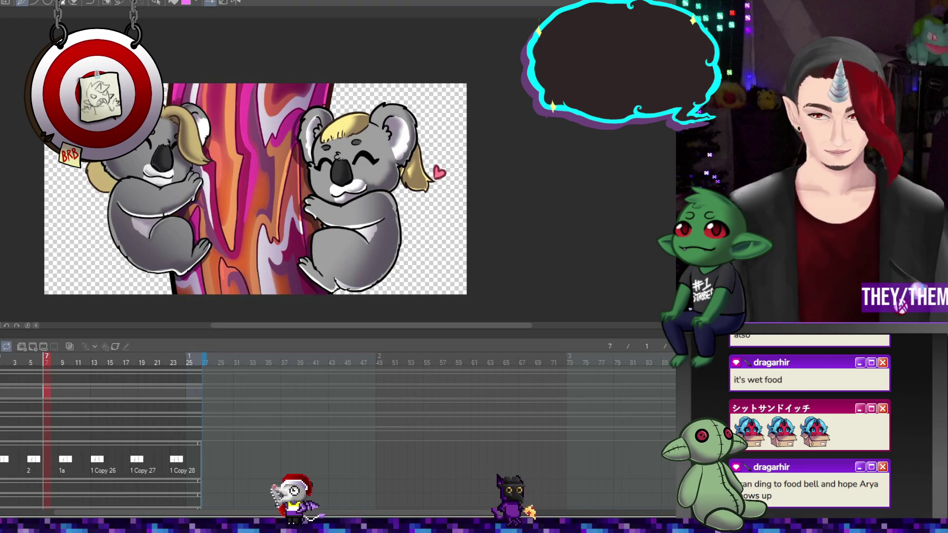
pyautogui.rightClick(49, 460)
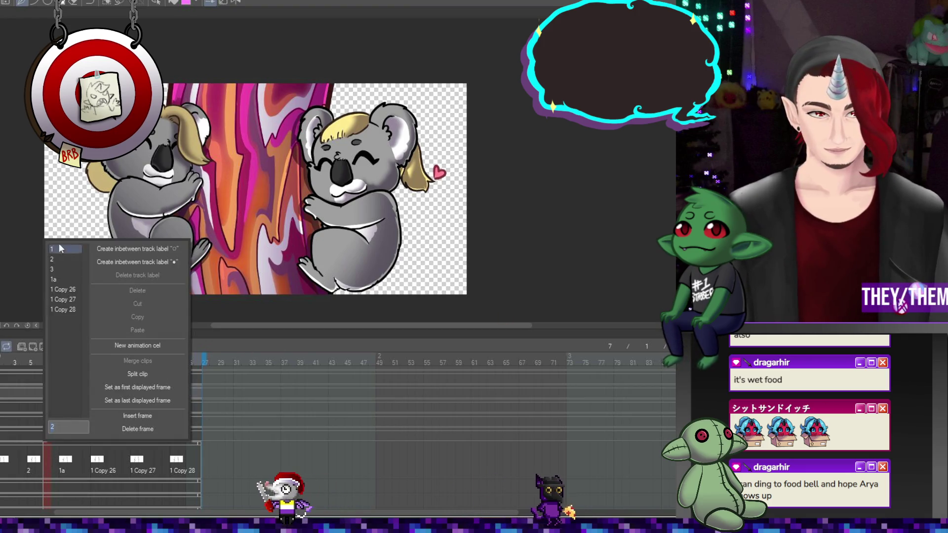
pyautogui.click(57, 269)
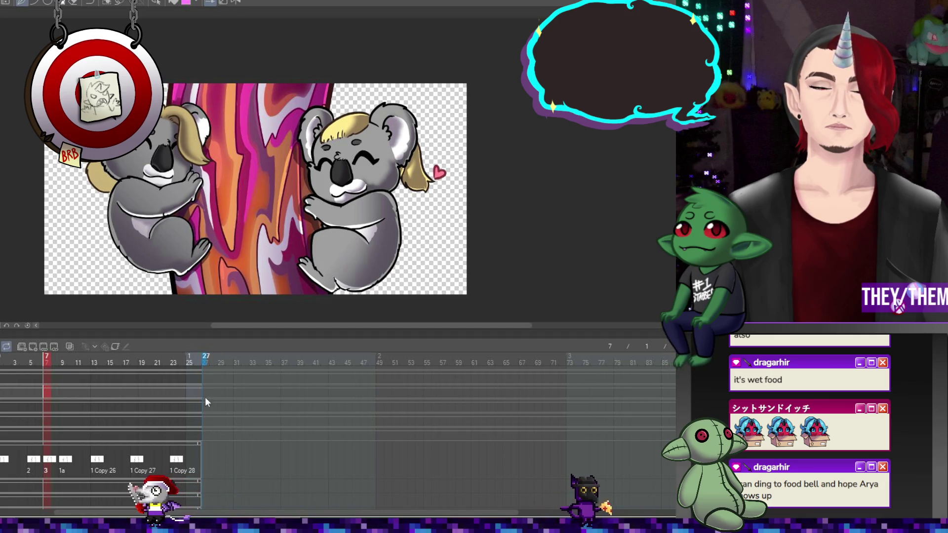
pyautogui.click(66, 464)
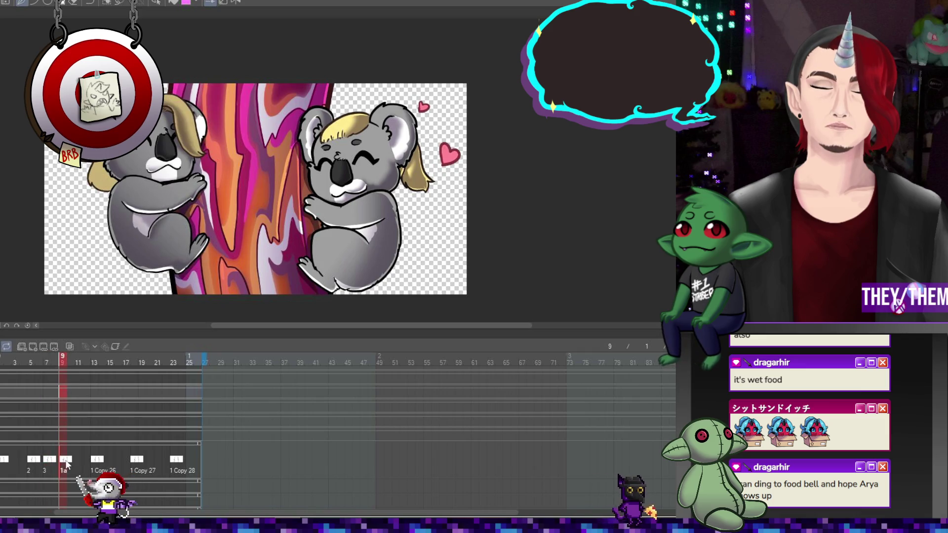
pyautogui.click(47, 460)
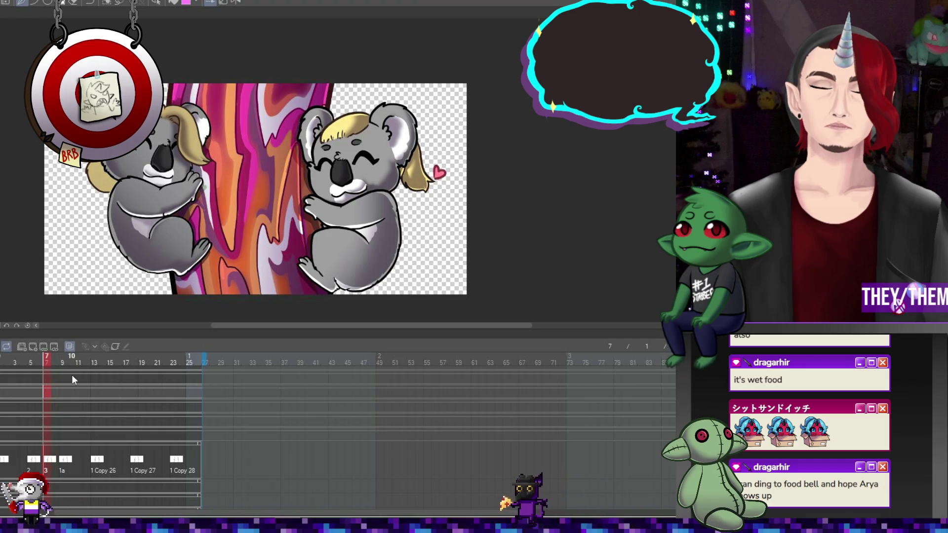
pyautogui.scroll(5, 312, 199)
pyautogui.scroll(1, 311, 199)
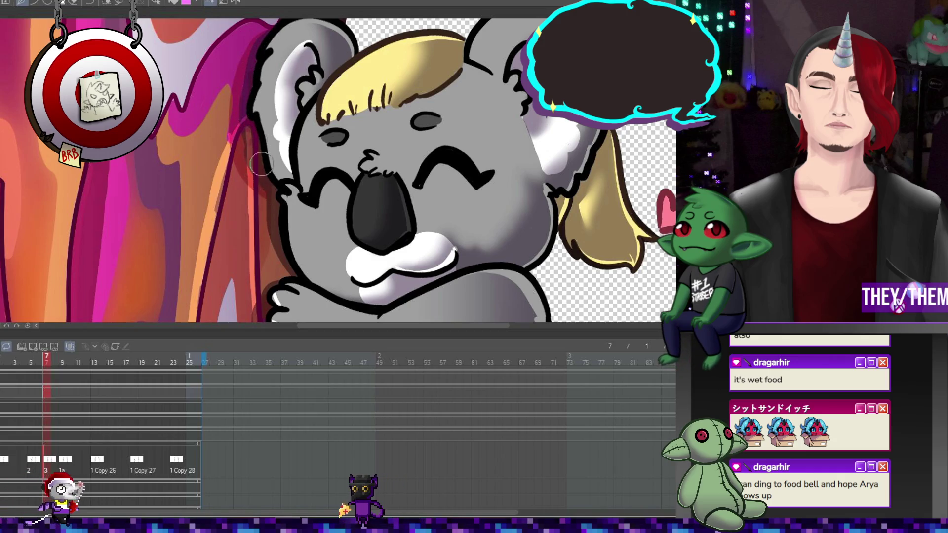
pyautogui.scroll(-3, 666, 135)
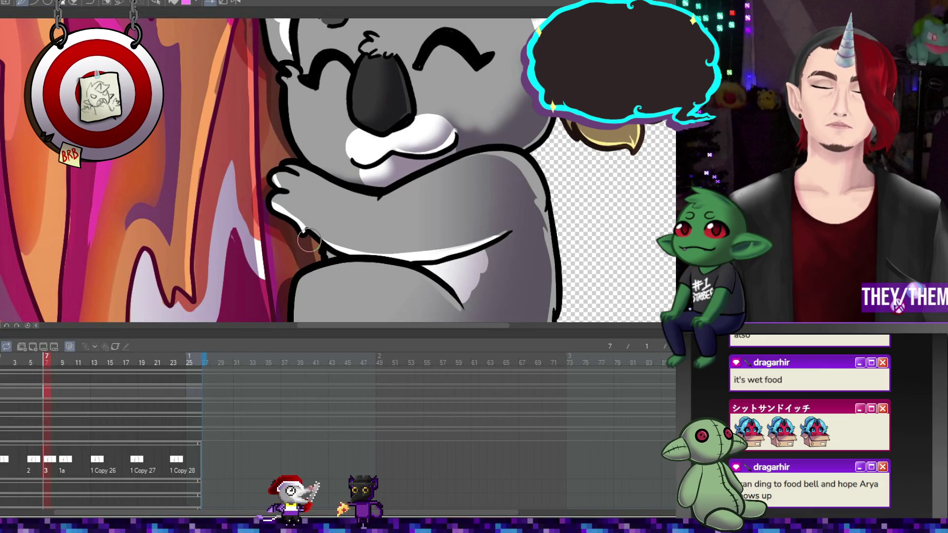
pyautogui.scroll(-5, 310, 240)
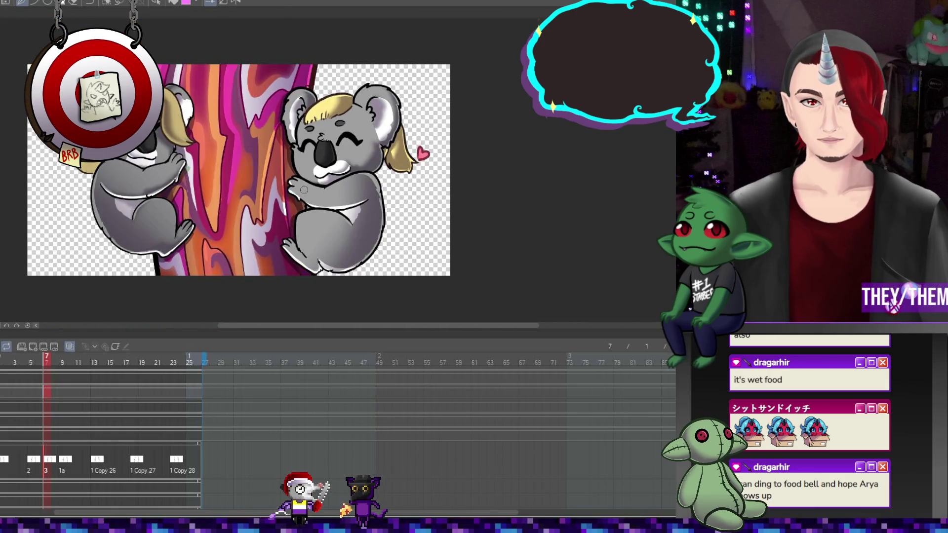
# - Check frames 9, 17 and 23's 1 Copy 28 cel, playing the loop twice
pyautogui.click(63, 460)
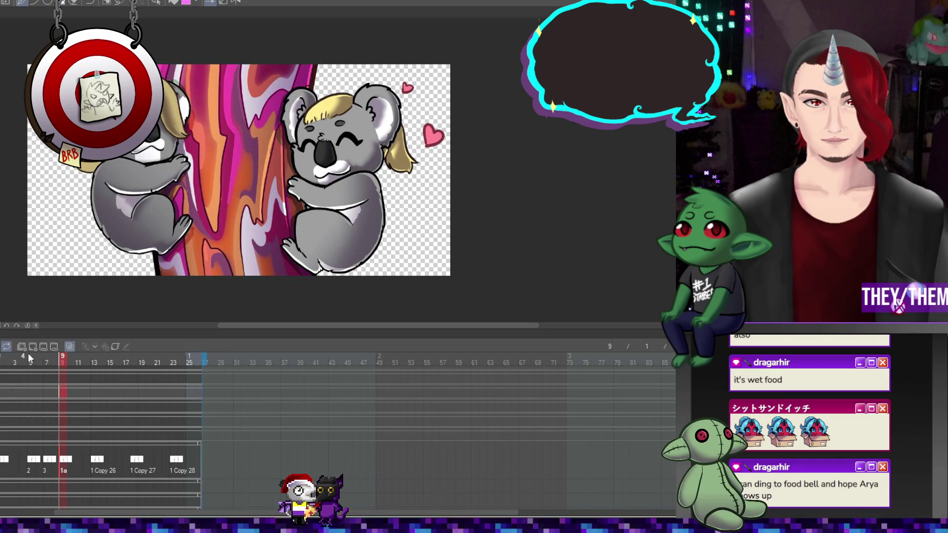
pyautogui.click(127, 363)
pyautogui.press('space')
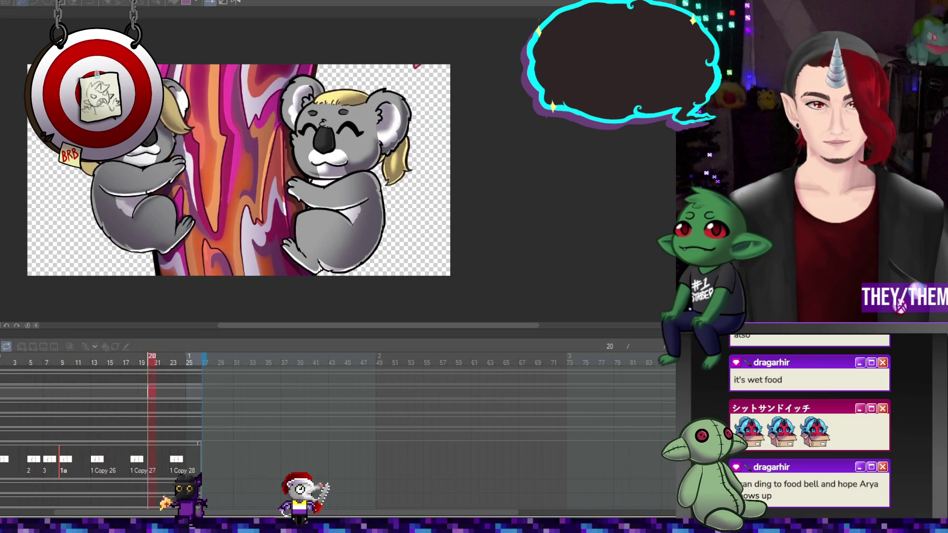
pyautogui.click(177, 461)
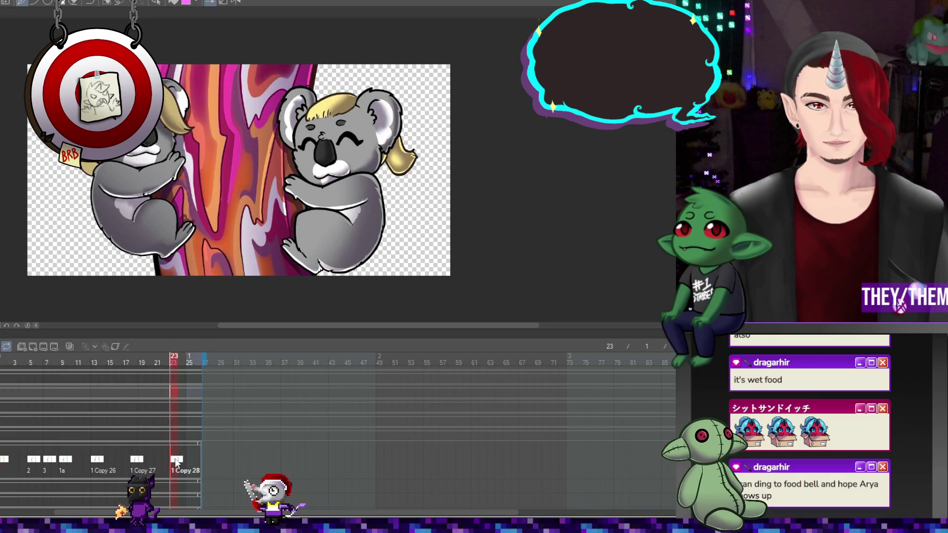
pyautogui.click(3, 462)
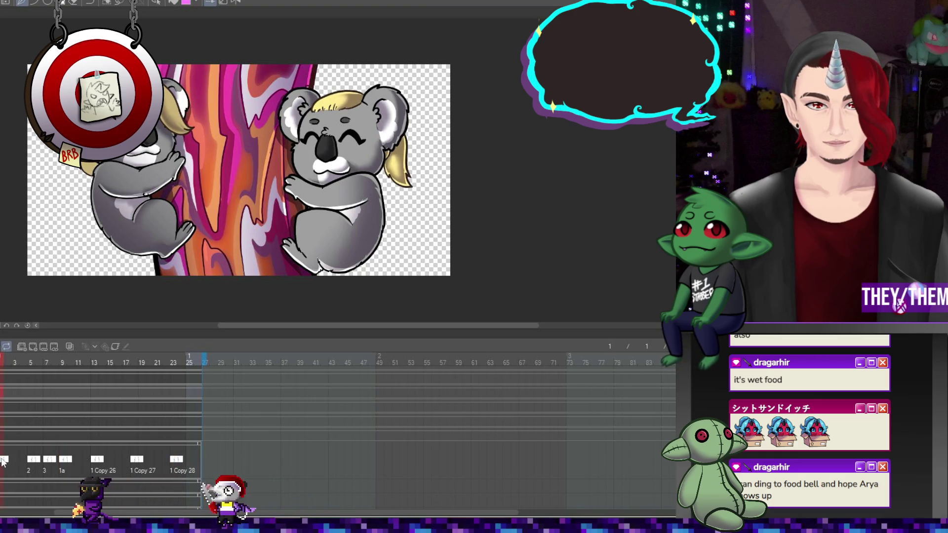
pyautogui.click(176, 459)
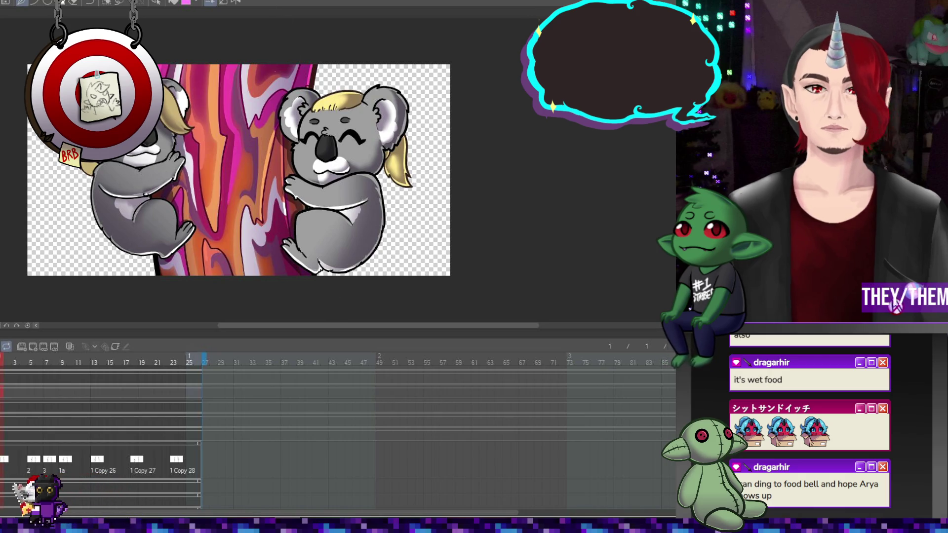
pyautogui.press('space')
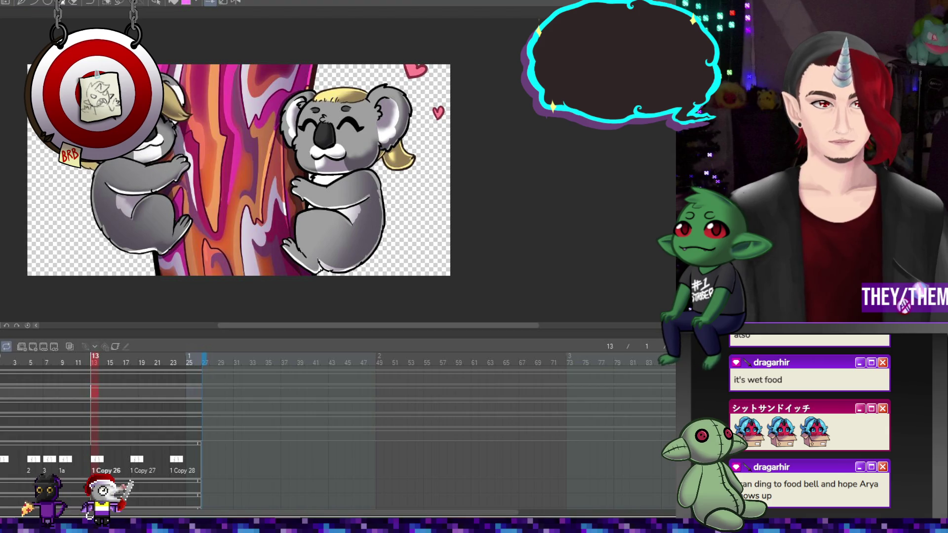
pyautogui.scroll(2, 195, 223)
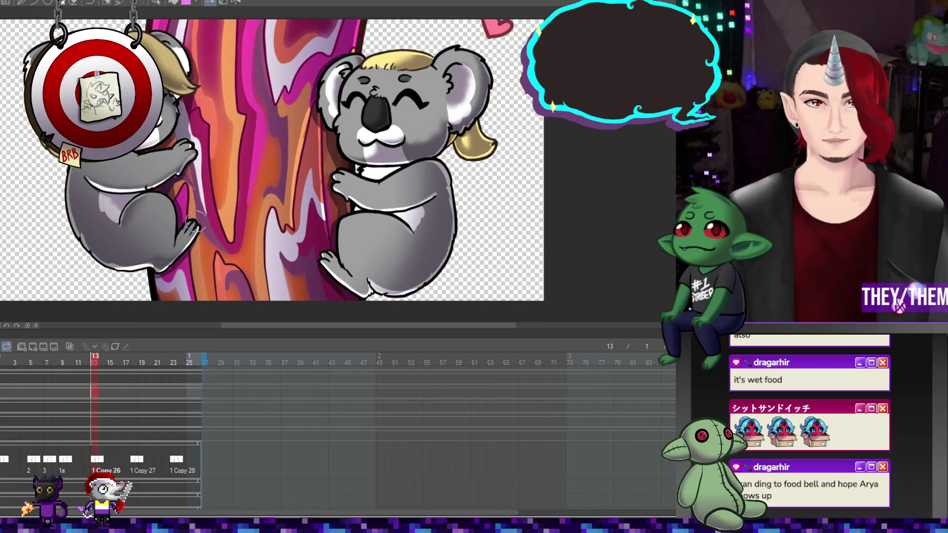
# - Step through the drawings at frames 2, 5, 7, 9, 13, 19 and 24
pyautogui.click(13, 469)
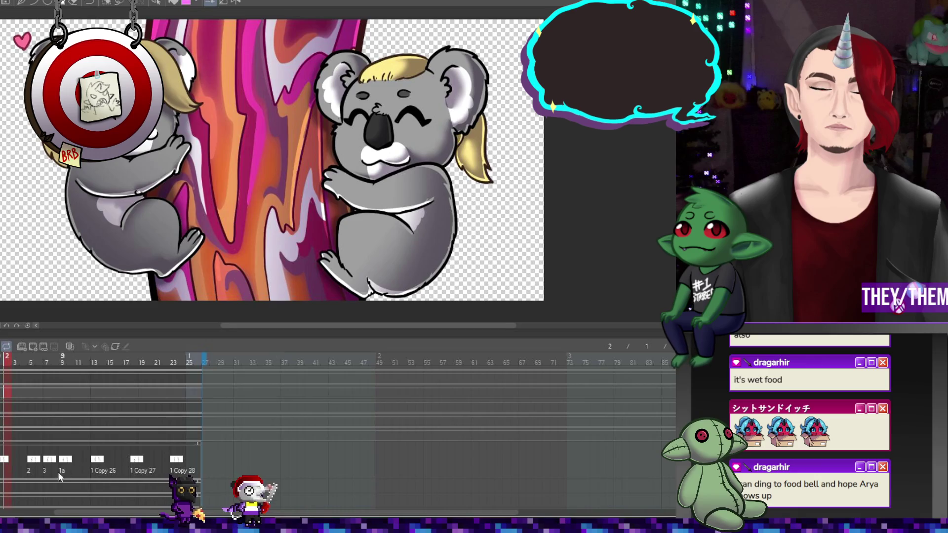
pyautogui.click(36, 461)
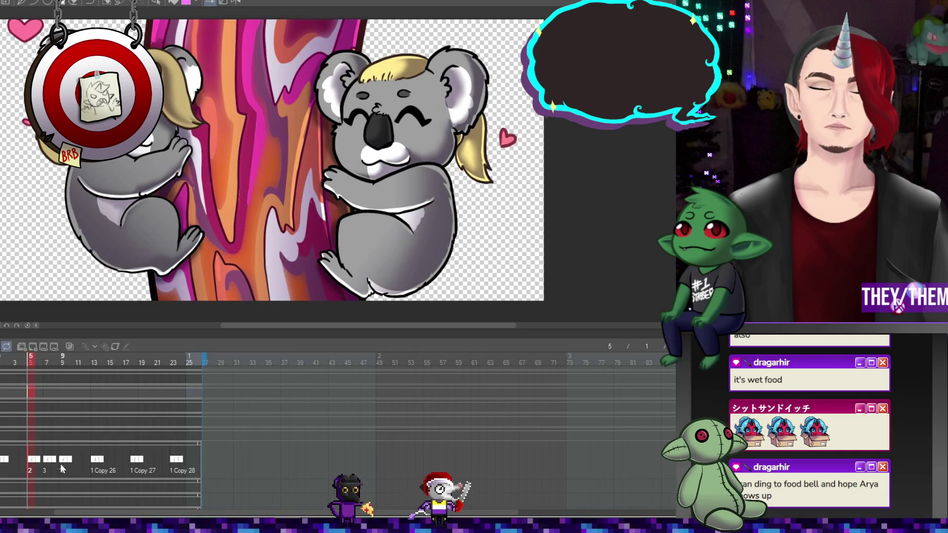
pyautogui.press('Right')
pyautogui.press('Right')
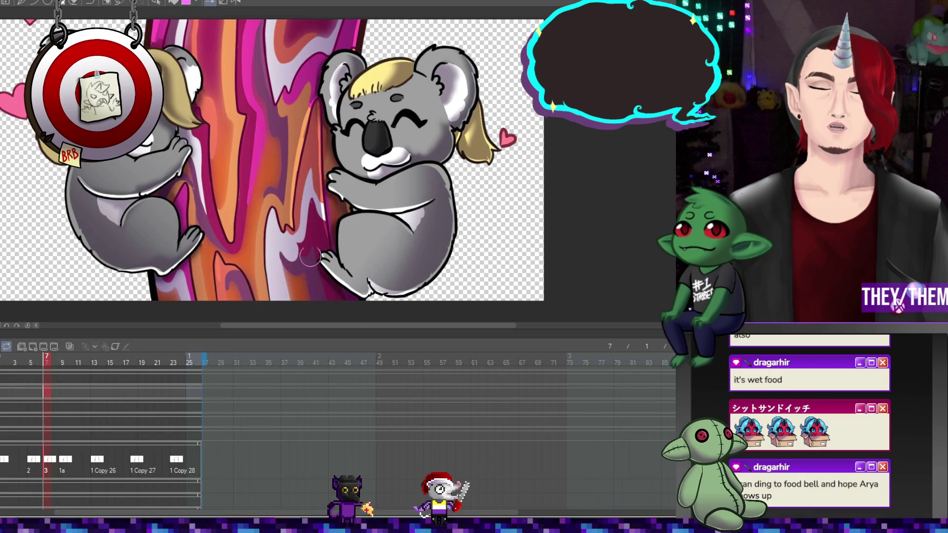
pyautogui.press('Right')
pyautogui.press('Right')
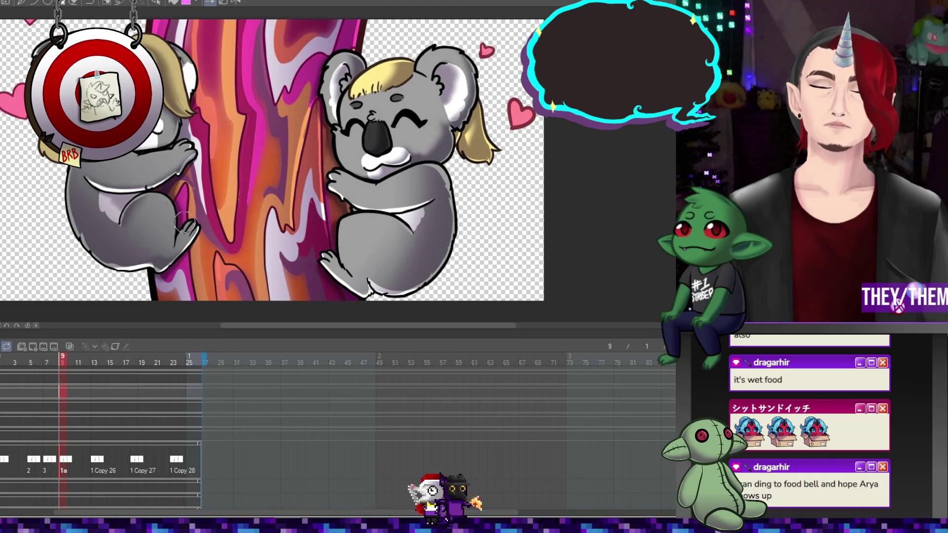
pyautogui.click(91, 460)
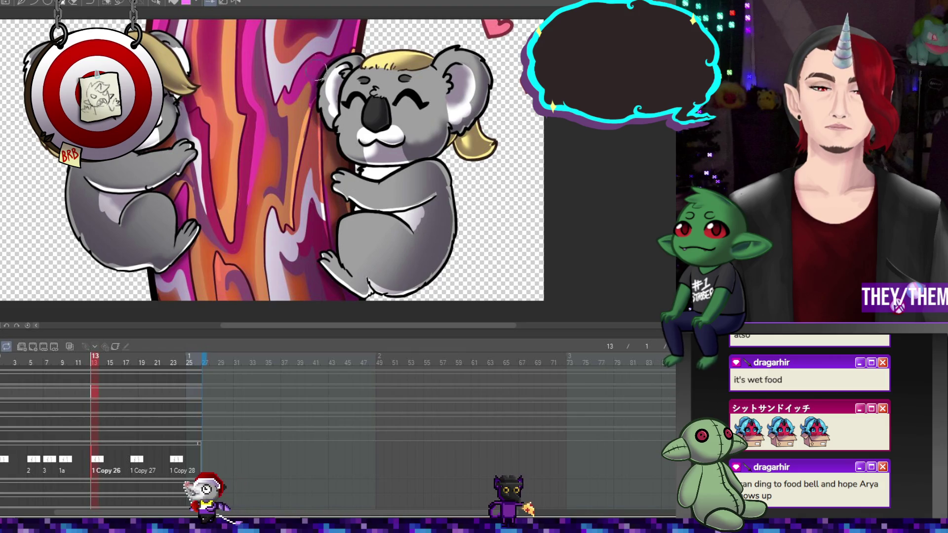
pyautogui.press('Right')
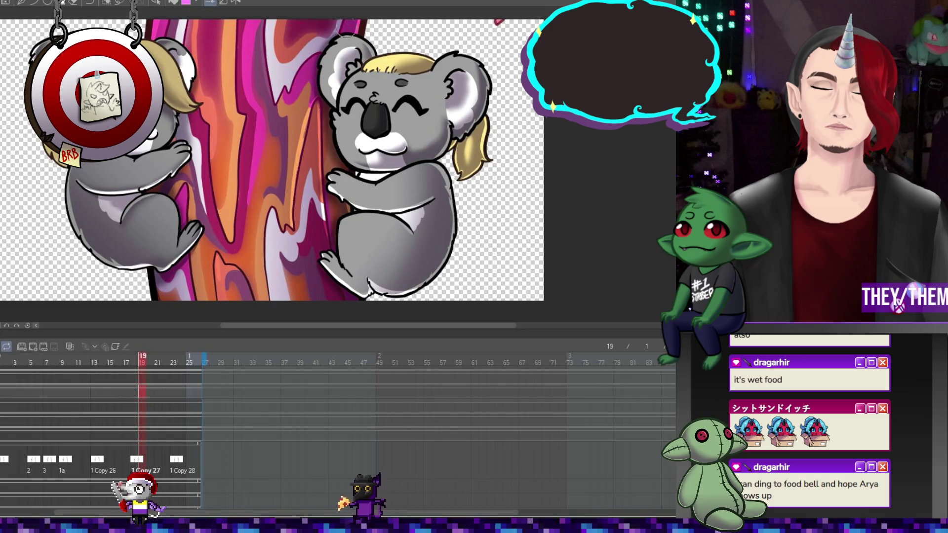
pyautogui.press('.')
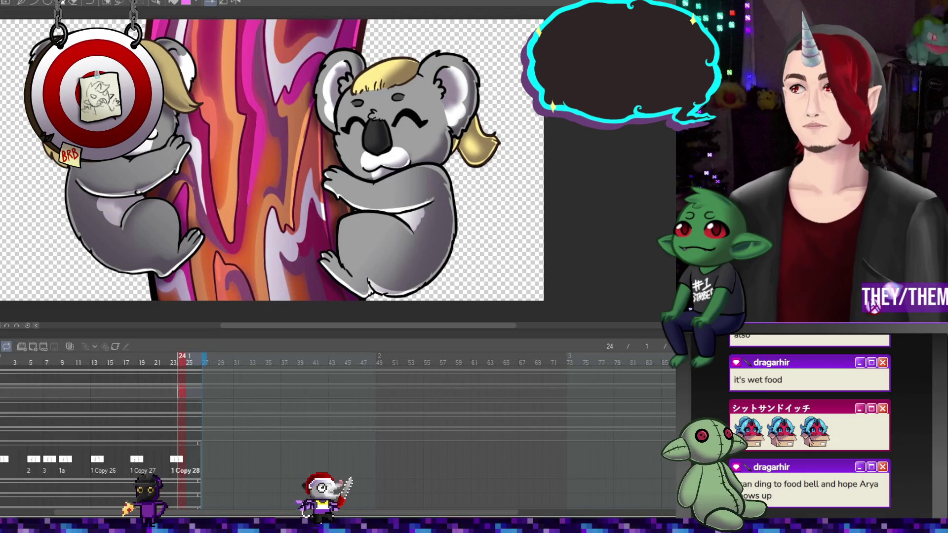
pyautogui.scroll(-3, 222, 101)
pyautogui.scroll(1, 292, 92)
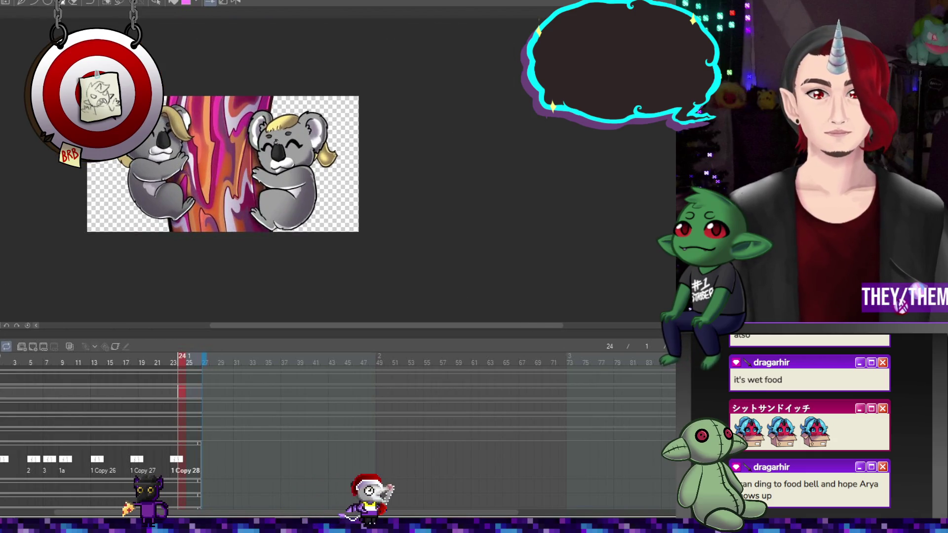
# - Compare the koala cels across frames 2, 7, 10, 14, 16, 18 and 23
pyautogui.press('space')
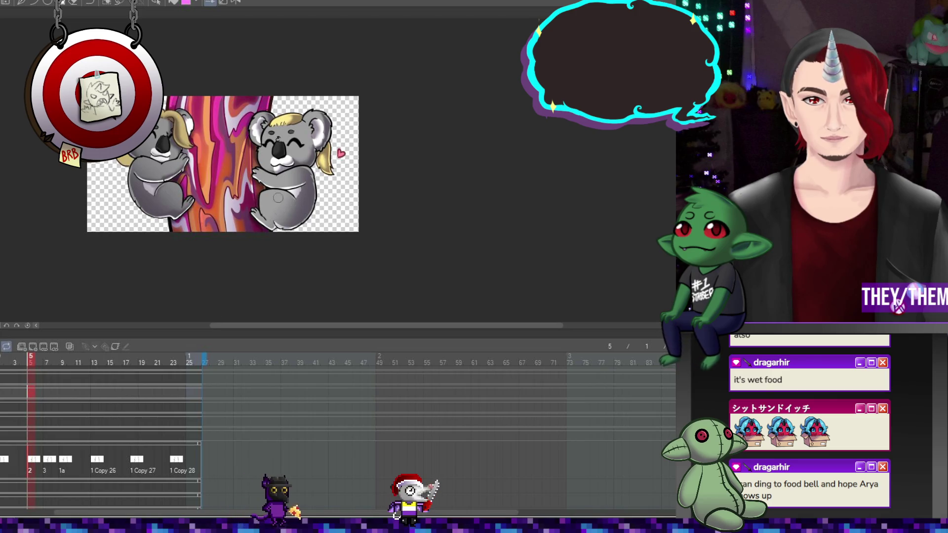
pyautogui.scroll(2, 248, 174)
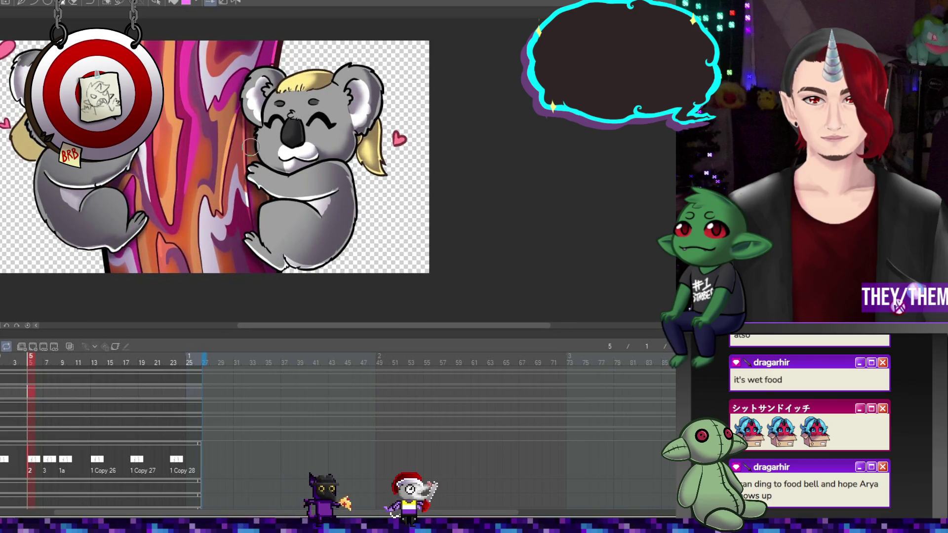
pyautogui.click(49, 462)
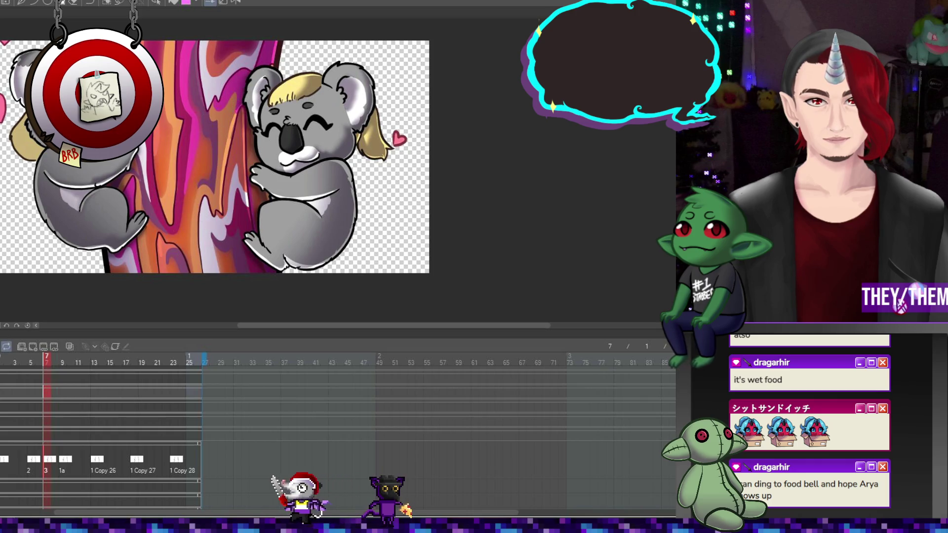
pyautogui.click(69, 459)
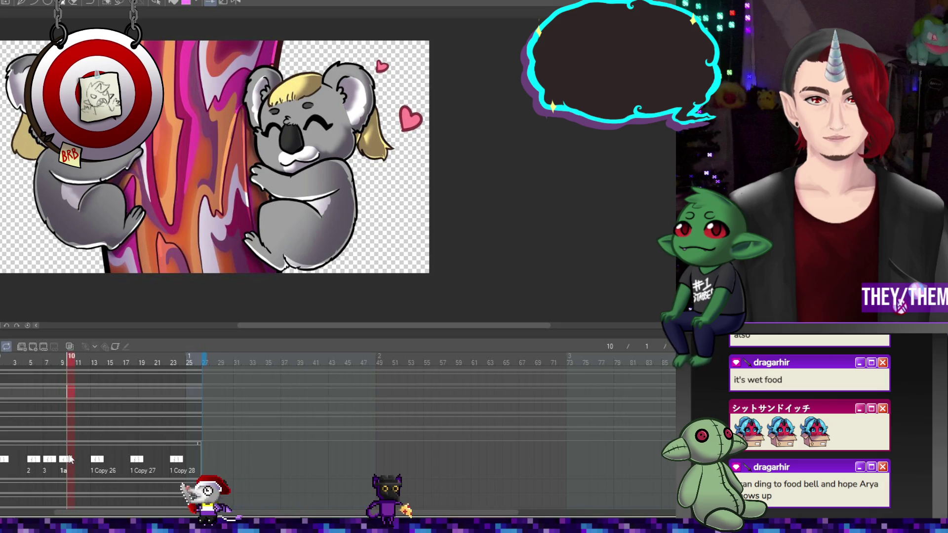
pyautogui.click(99, 461)
pyautogui.click(135, 462)
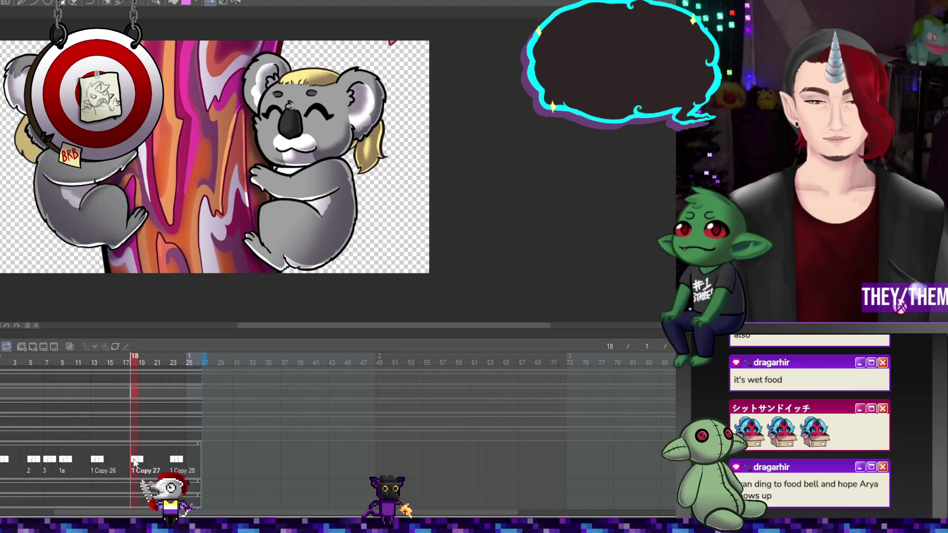
pyautogui.click(121, 461)
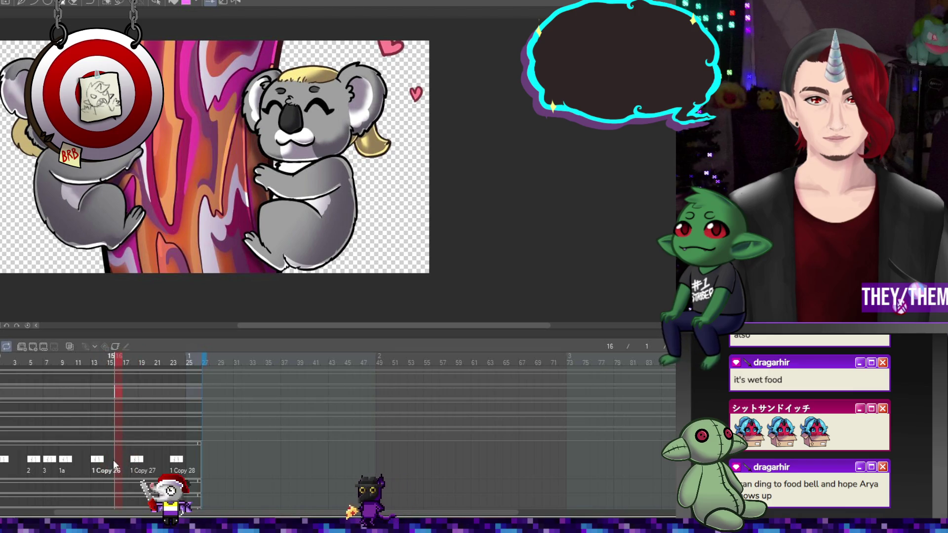
pyautogui.click(131, 458)
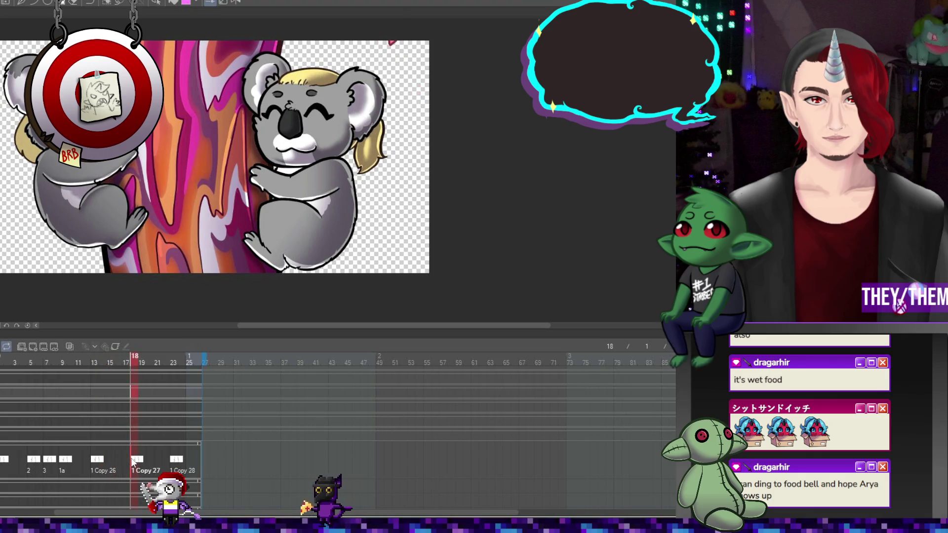
pyautogui.click(162, 457)
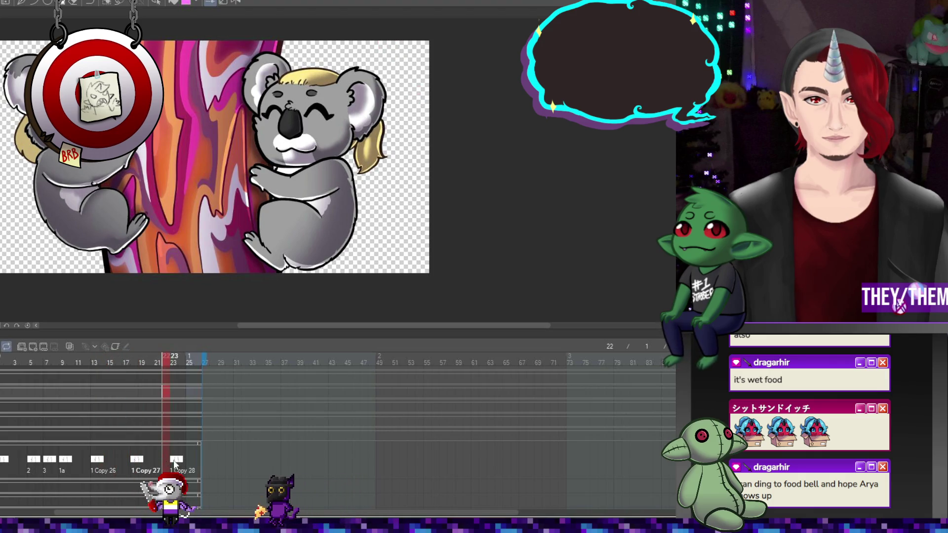
pyautogui.click(174, 457)
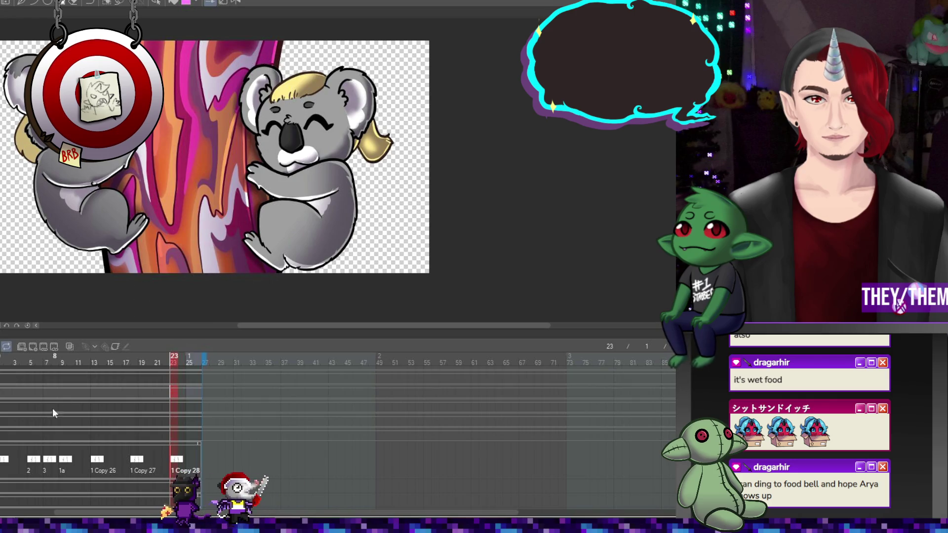
pyautogui.click(8, 458)
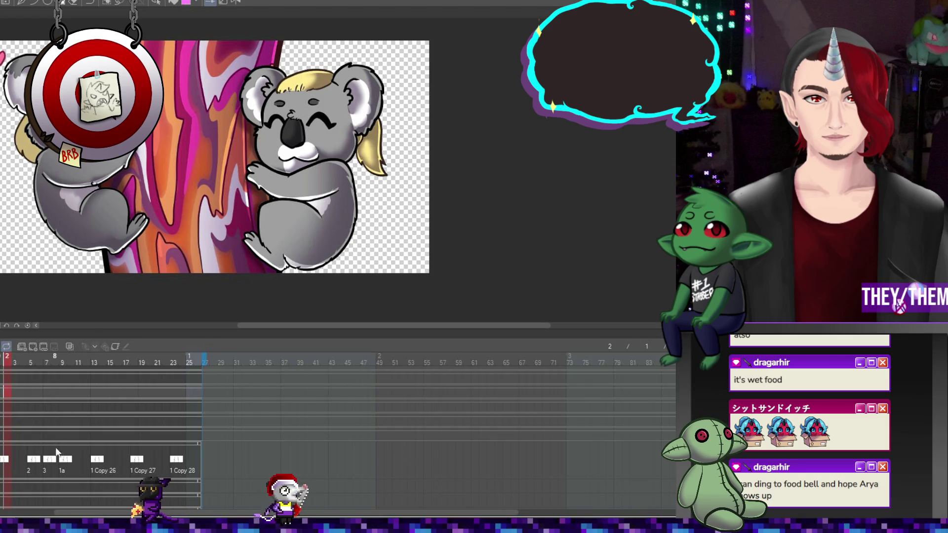
pyautogui.click(171, 457)
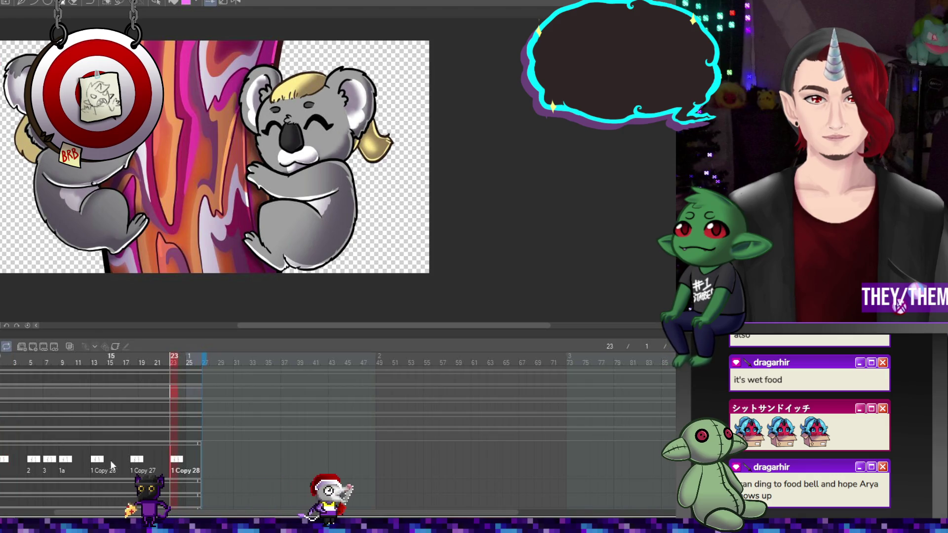
pyautogui.click(8, 459)
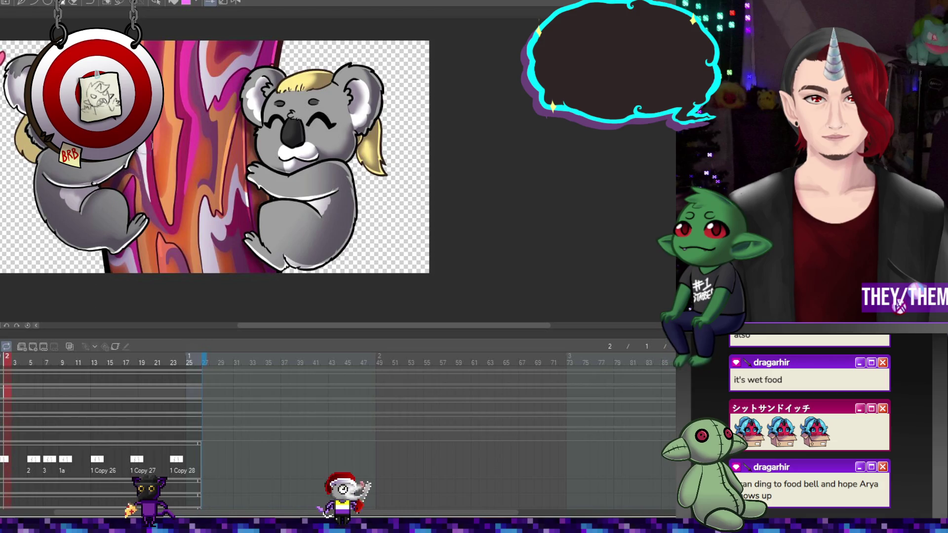
# - Play the full animation loop and stop it on frame 25
pyautogui.press('space')
pyautogui.scroll(-1, 244, 179)
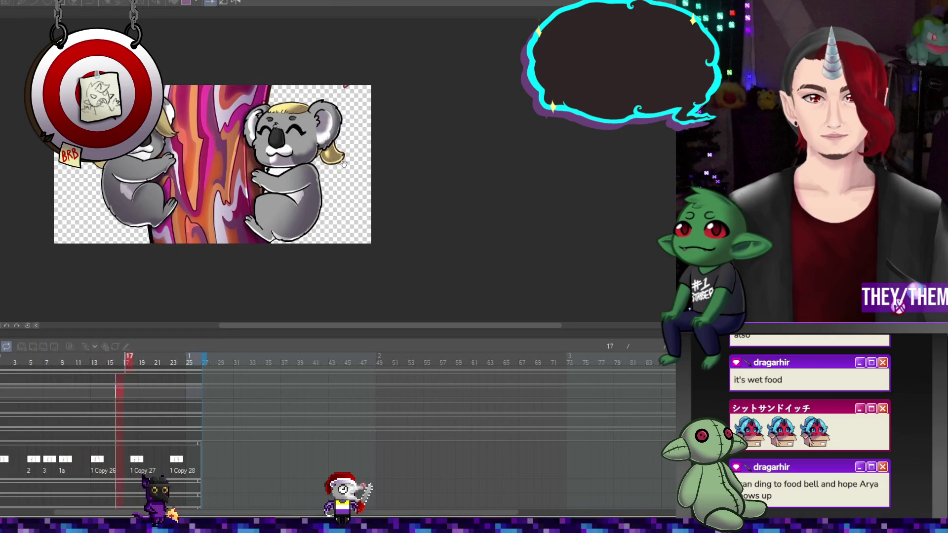
pyautogui.scroll(-1, 287, 218)
pyautogui.scroll(-1, 302, 196)
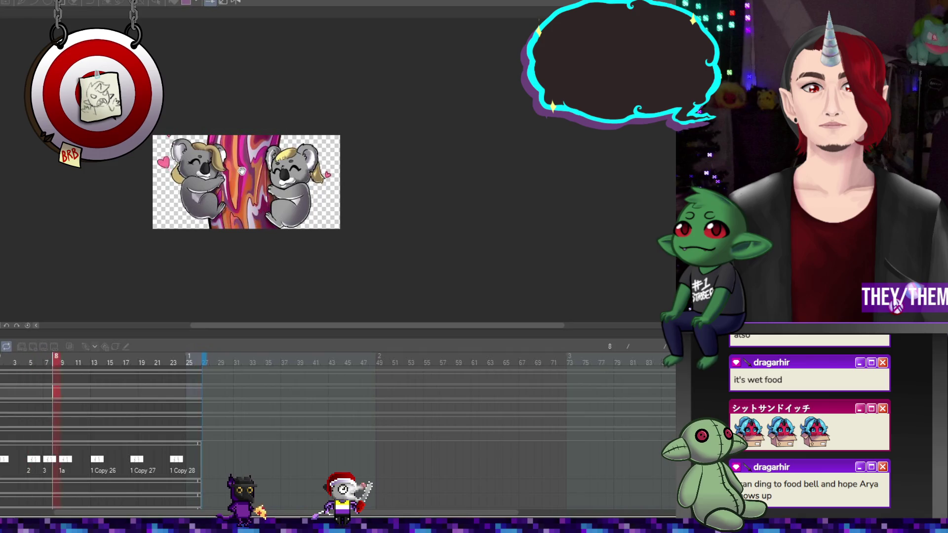
pyautogui.scroll(1, 276, 179)
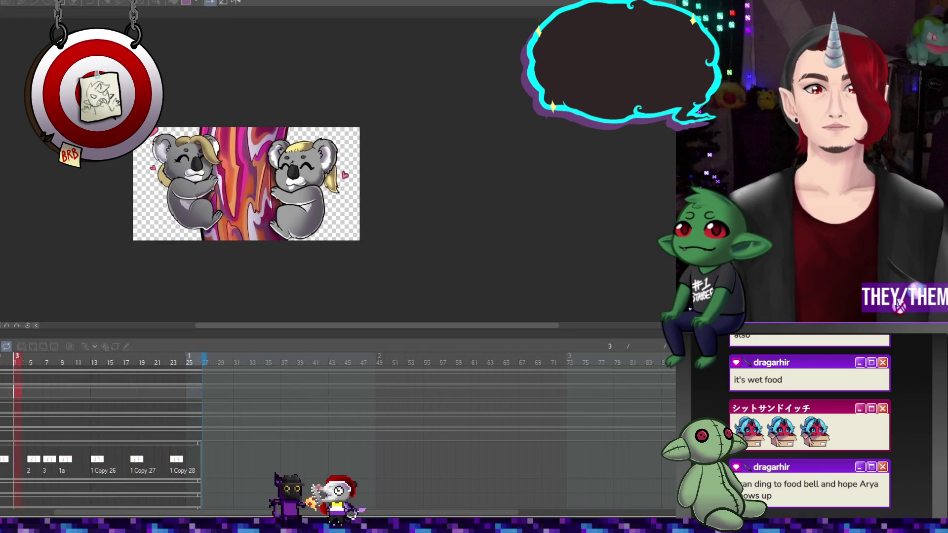
pyautogui.press('space')
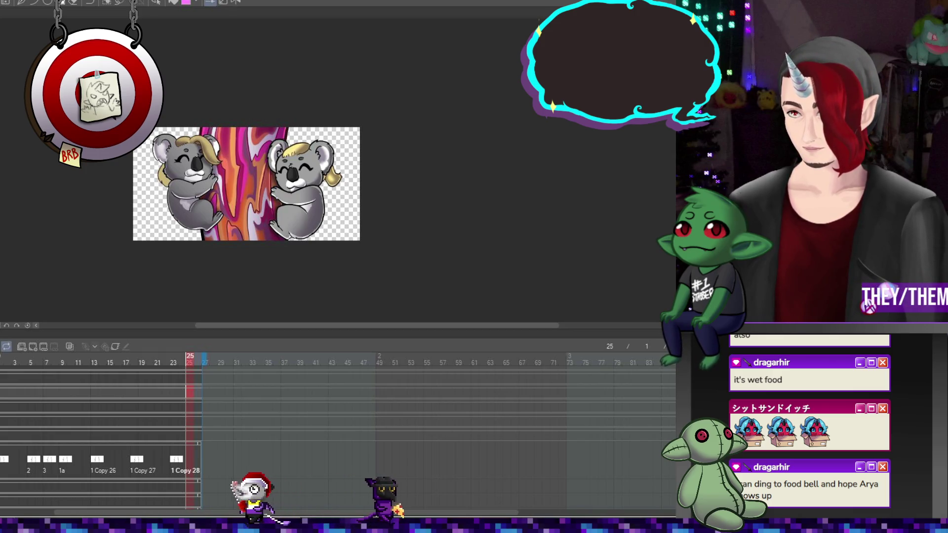
pyautogui.press('space')
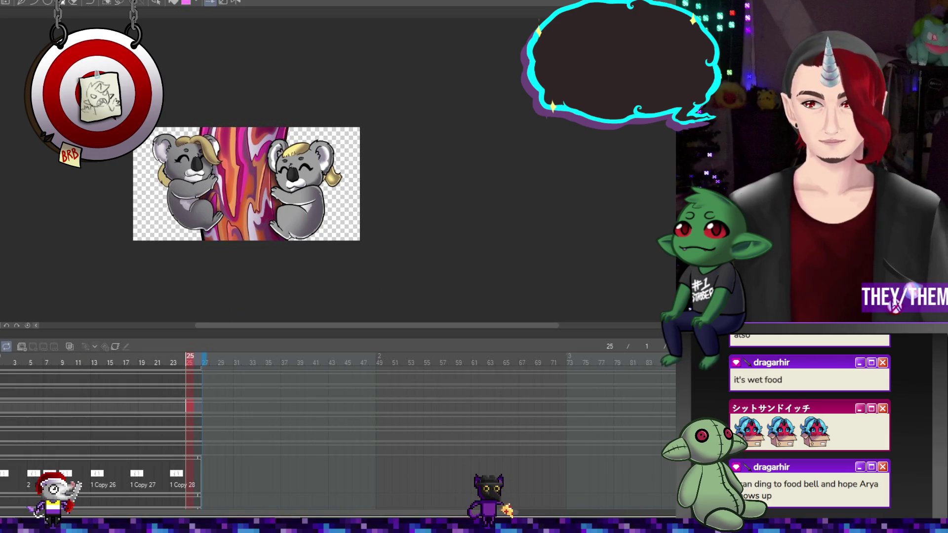
# - Add a new track with a blush cel and paint pink blush on the left koala's cheeks
pyautogui.scroll(-2, 338, 435)
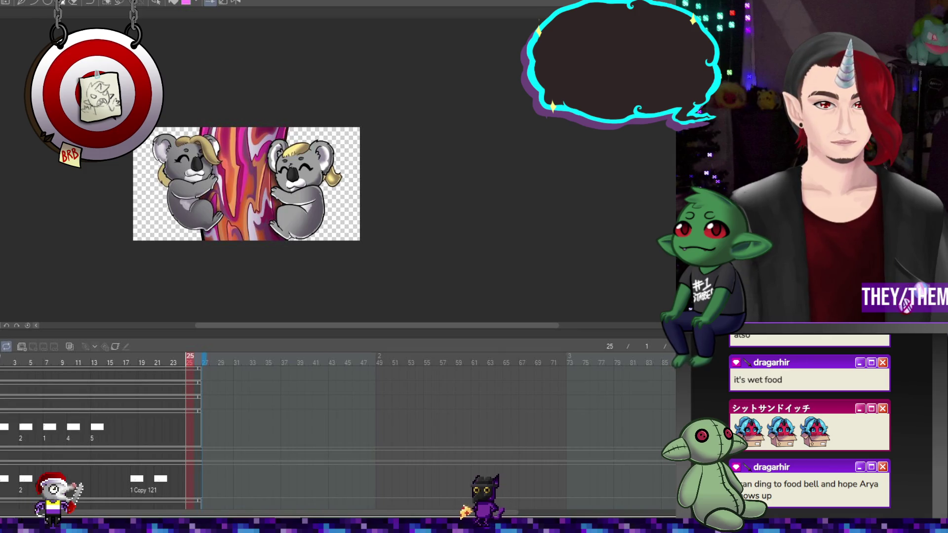
pyautogui.click(7, 363)
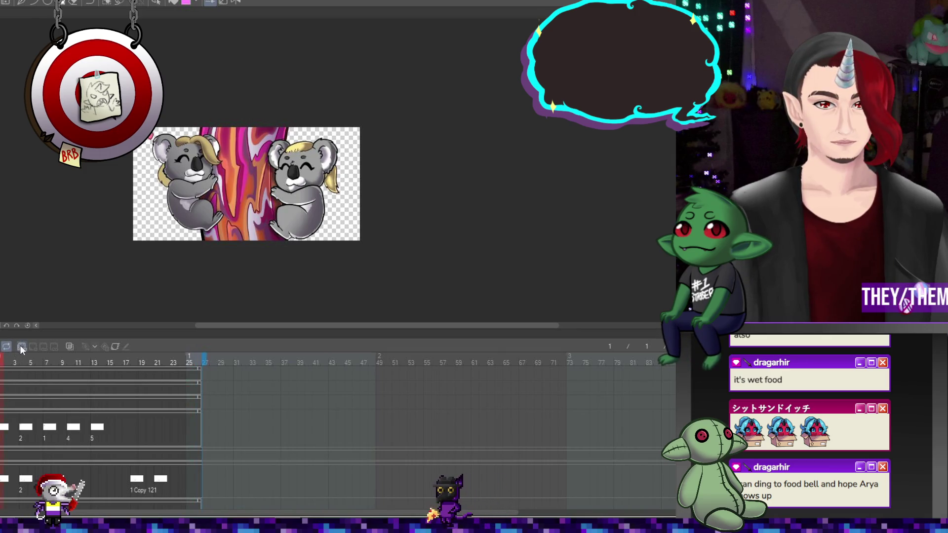
pyautogui.click(21, 347)
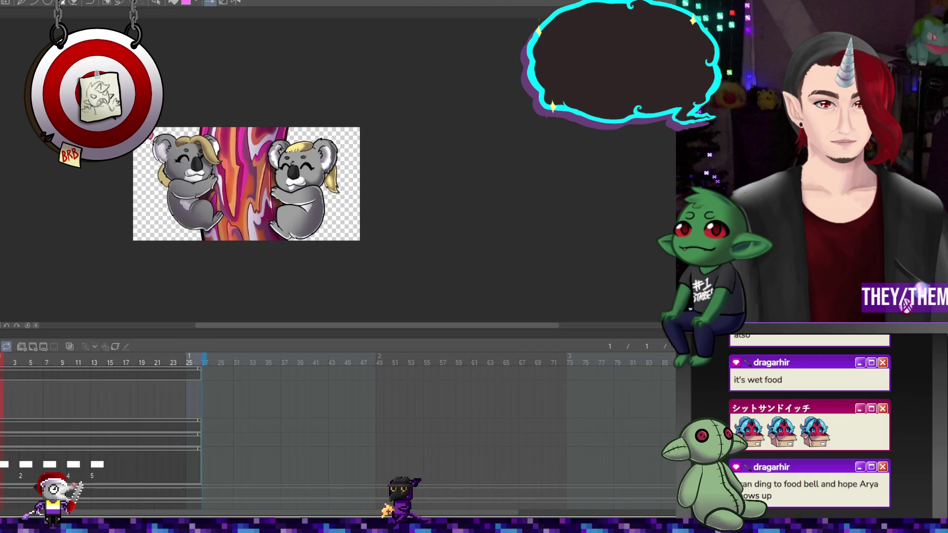
pyautogui.click(17, 377)
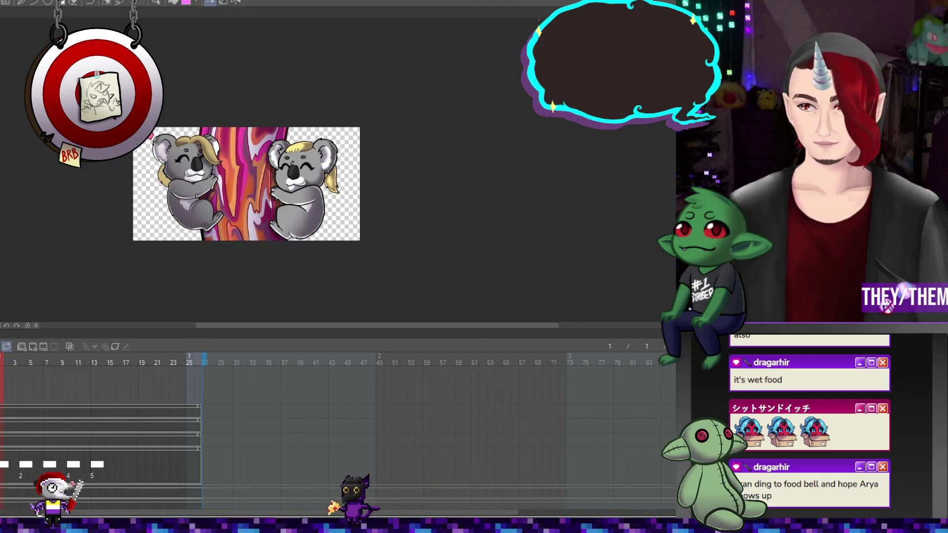
pyautogui.scroll(5, 156, 175)
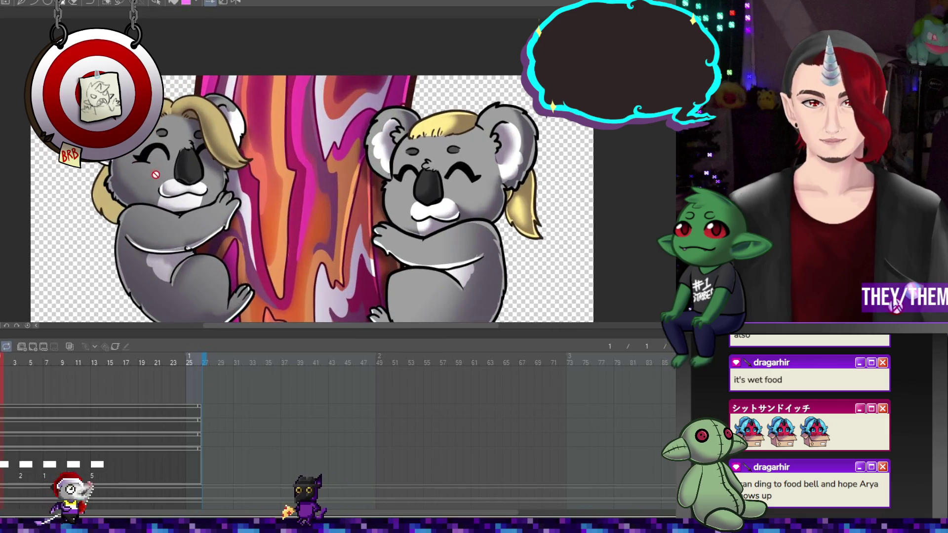
pyautogui.click(31, 349)
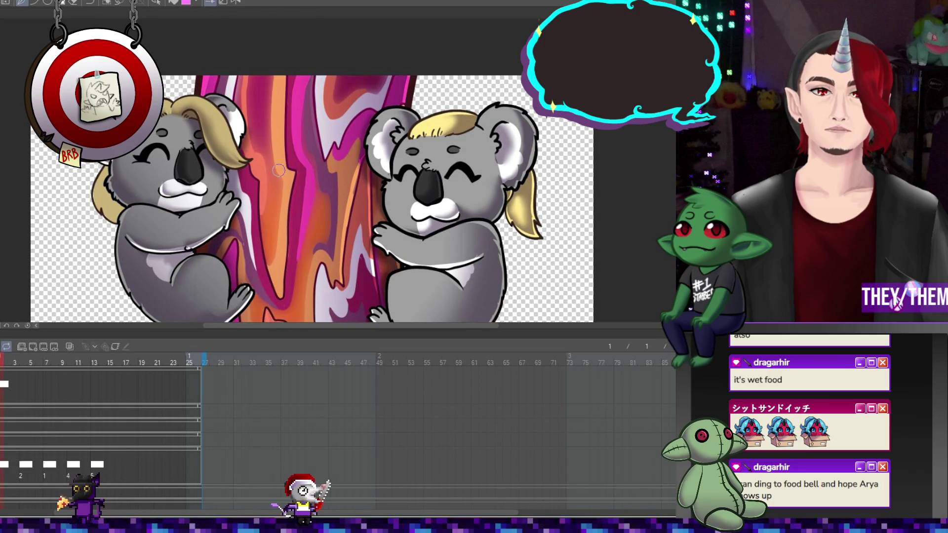
pyautogui.moveTo(141, 172); pyautogui.dragTo(146, 173)
pyautogui.moveTo(221, 176); pyautogui.dragTo(219, 173)
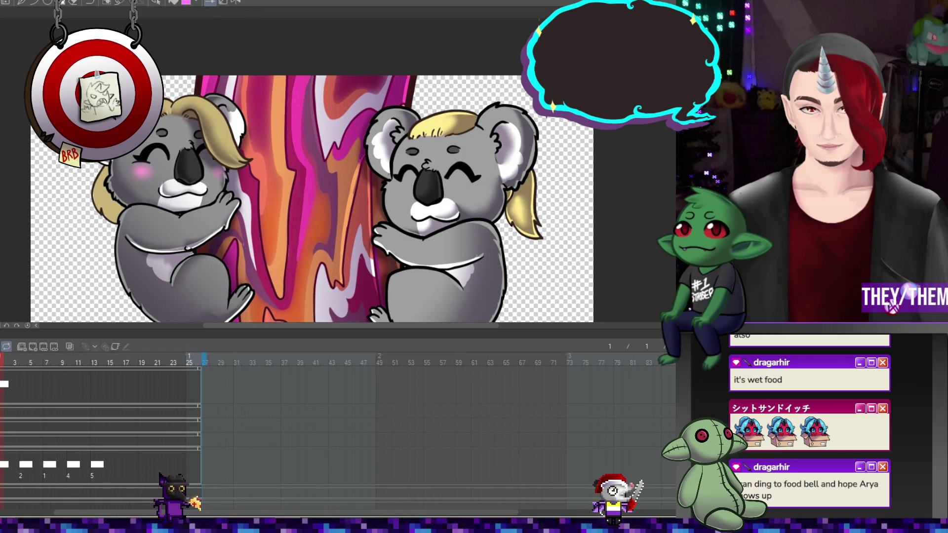
pyautogui.scroll(5, 279, 211)
pyautogui.scroll(-6, 166, 176)
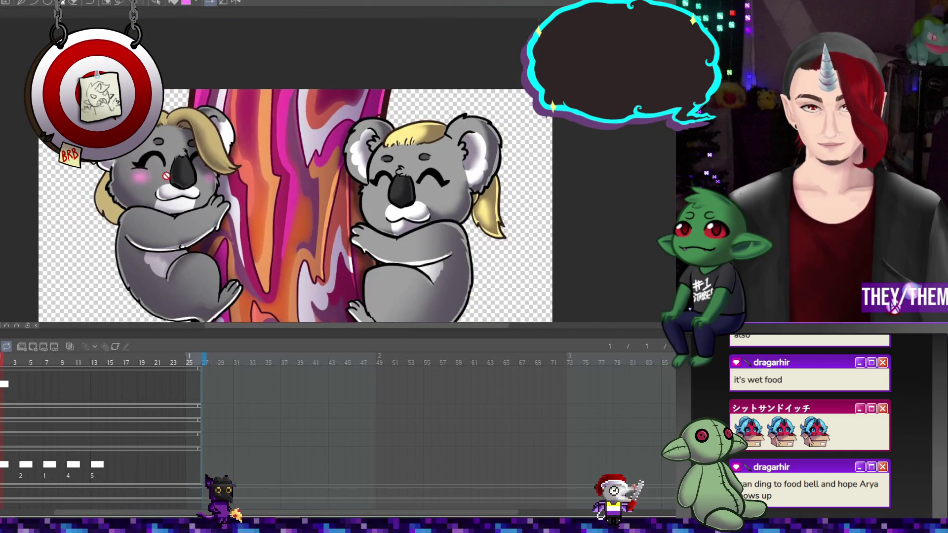
pyautogui.scroll(2, 166, 176)
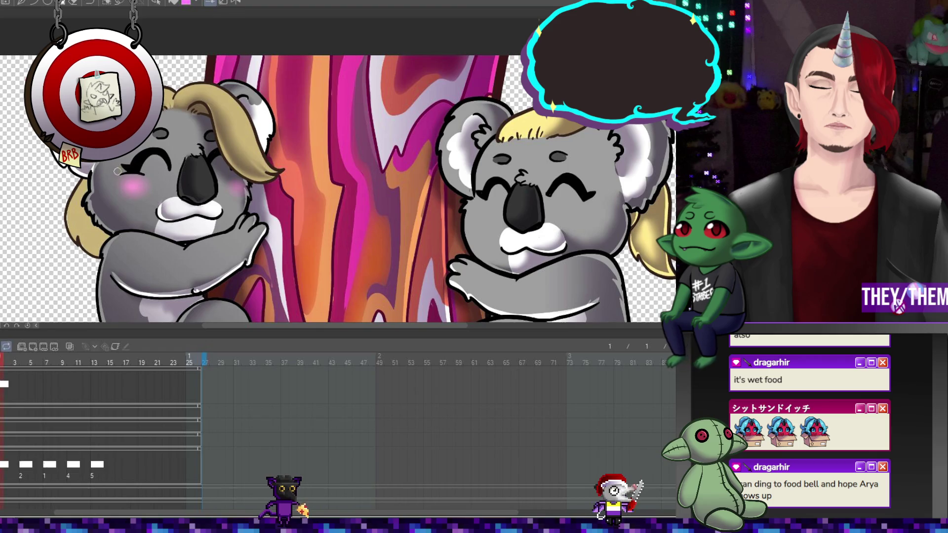
pyautogui.scroll(-3, 273, 118)
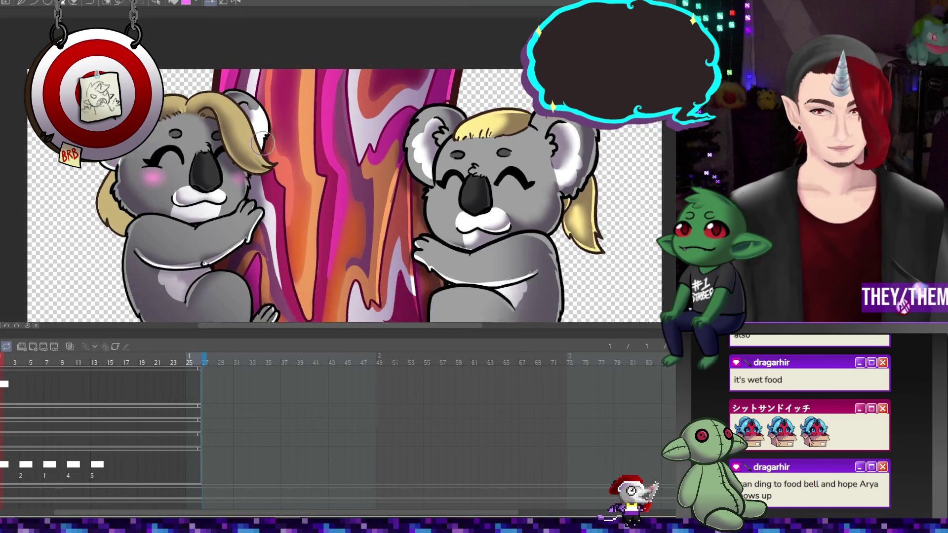
pyautogui.scroll(1, 272, 118)
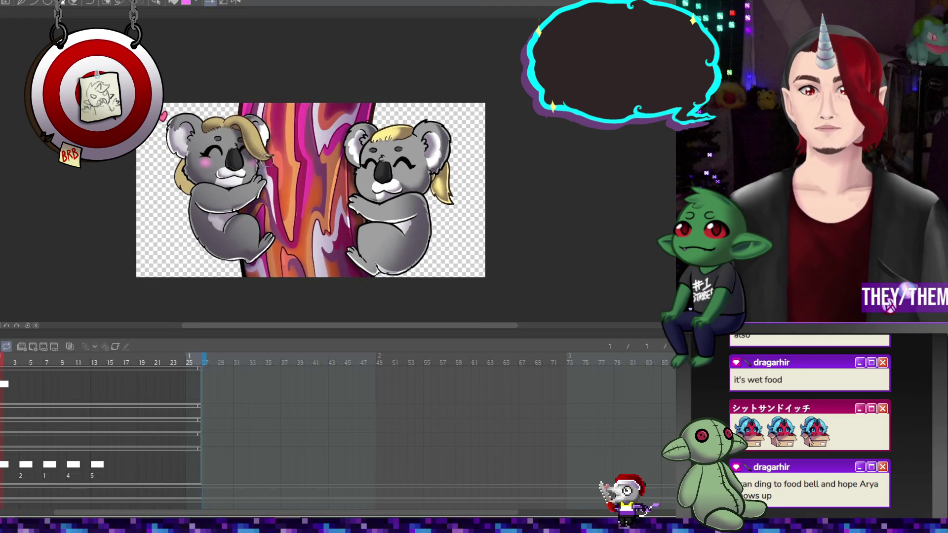
pyautogui.scroll(1, 333, 168)
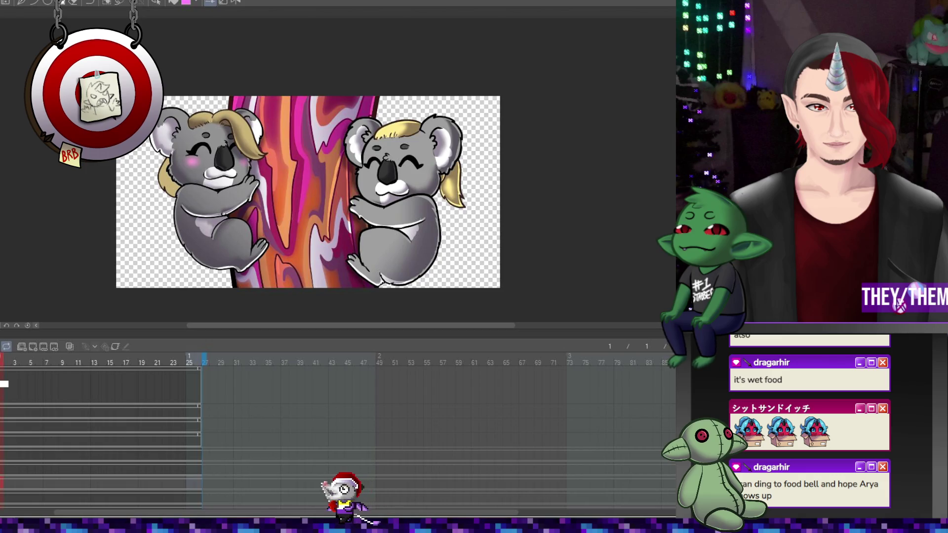
pyautogui.hotkey('ctrl', 'z')
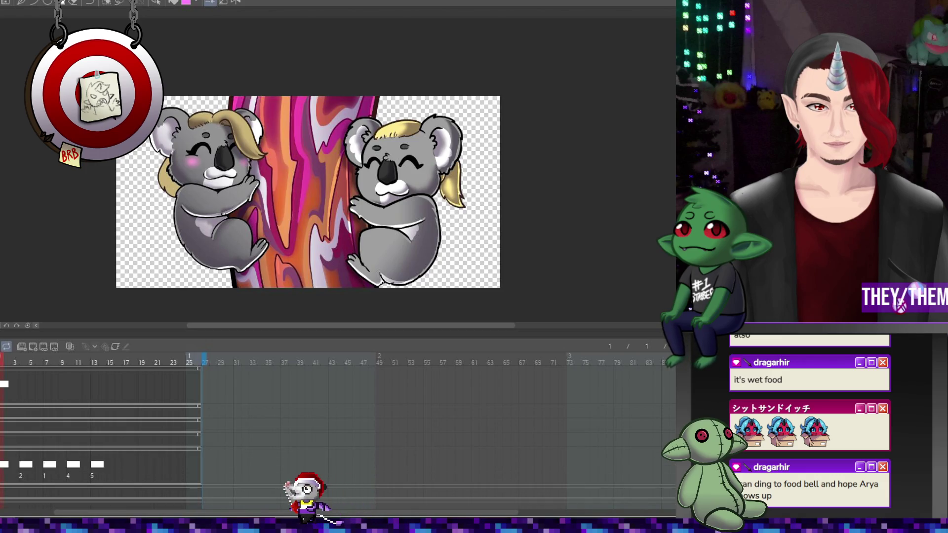
pyautogui.scroll(-2, 338, 439)
pyautogui.hotkey('ctrl', 'z')
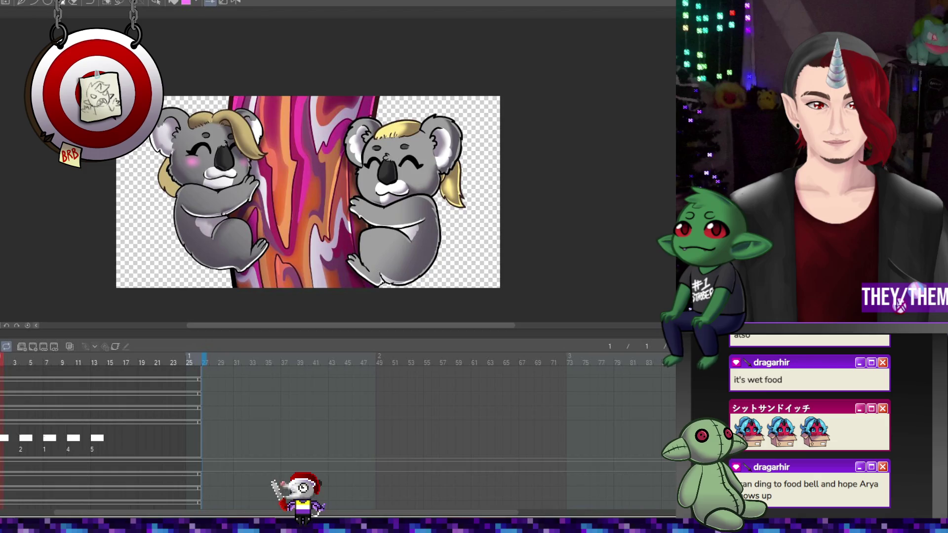
pyautogui.hotkey('ctrl', 'z')
pyautogui.scroll(-4, 338, 438)
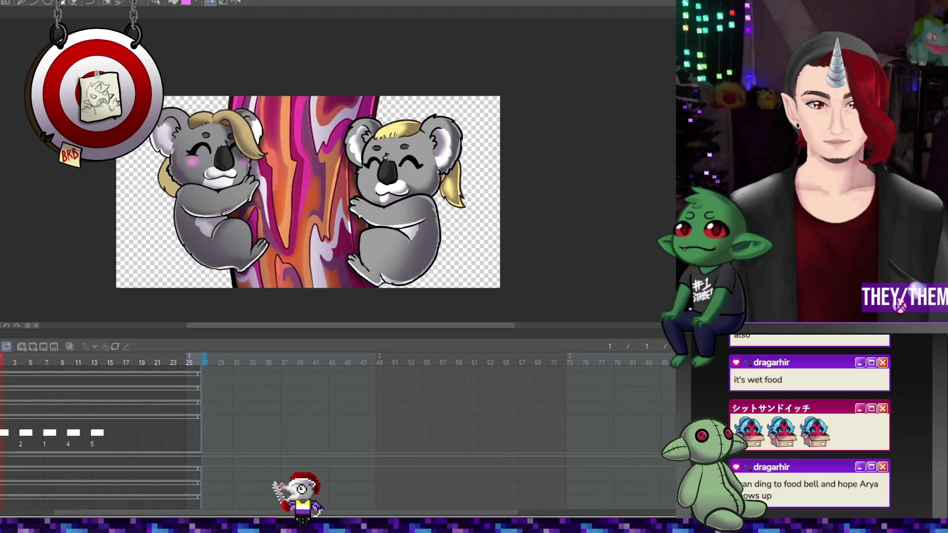
pyautogui.scroll(1, 99, 435)
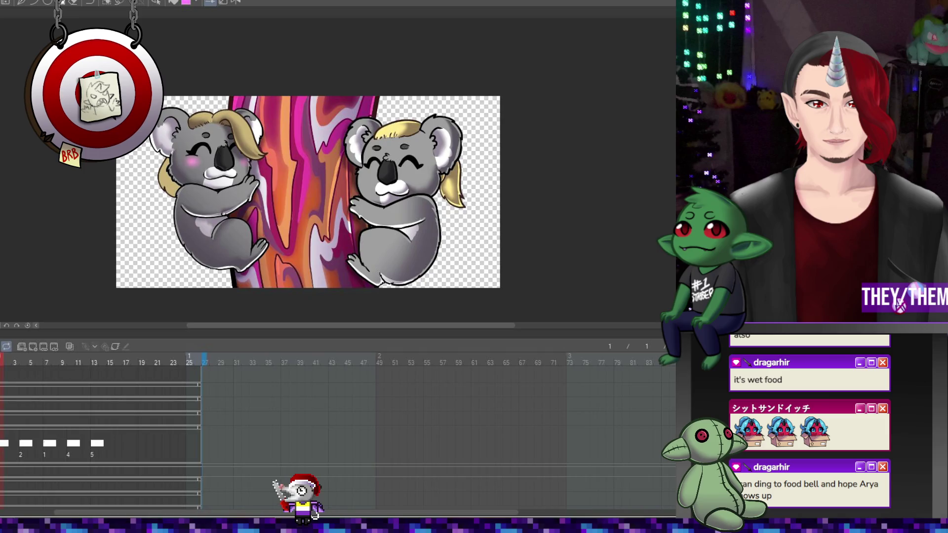
# - Place blush cel 2 on the blush track at frame 5
pyautogui.scroll(3, 63, 413)
pyautogui.scroll(-6, 39, 395)
pyautogui.scroll(6, 34, 398)
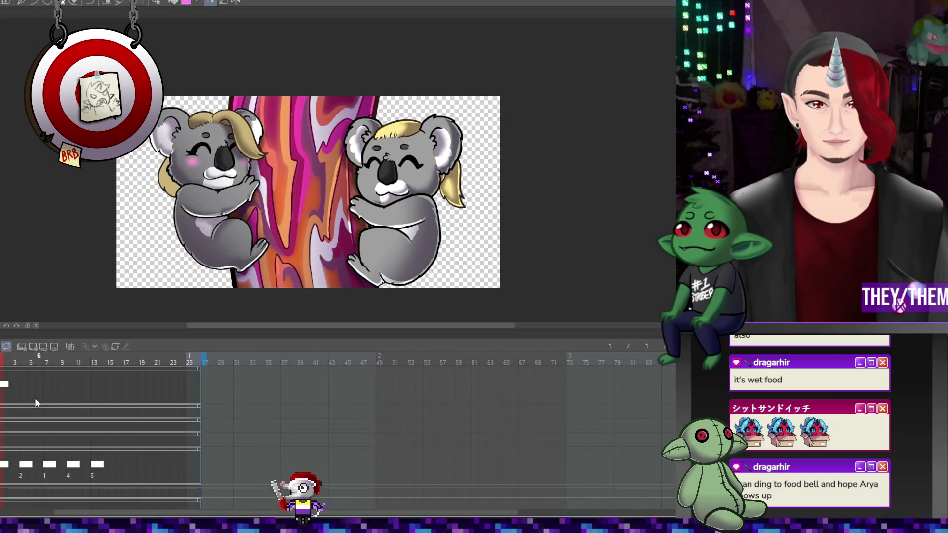
pyautogui.click(25, 385)
pyautogui.rightClick(25, 389)
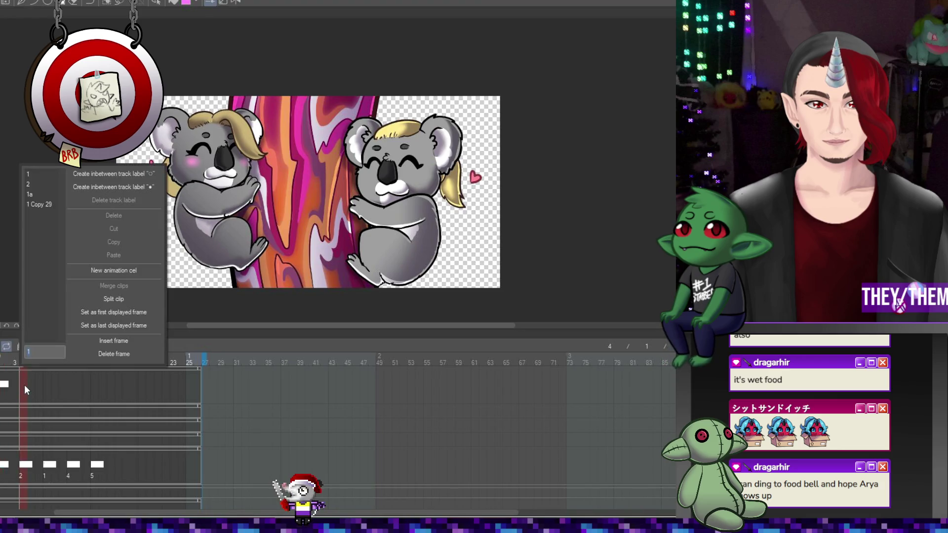
pyautogui.click(39, 184)
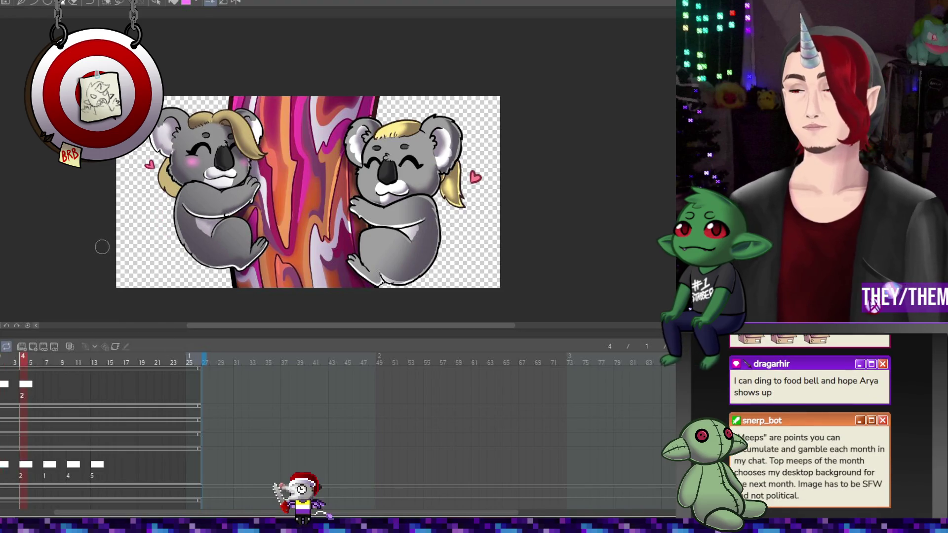
pyautogui.hscroll(-2, 55, 385)
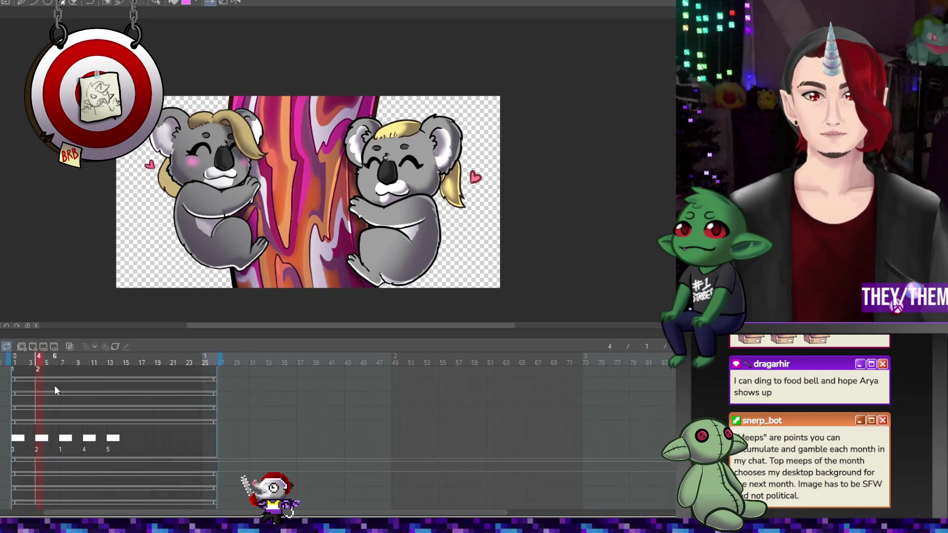
pyautogui.click(31, 386)
pyautogui.click(36, 386)
pyautogui.moveTo(36, 386); pyautogui.dragTo(46, 387)
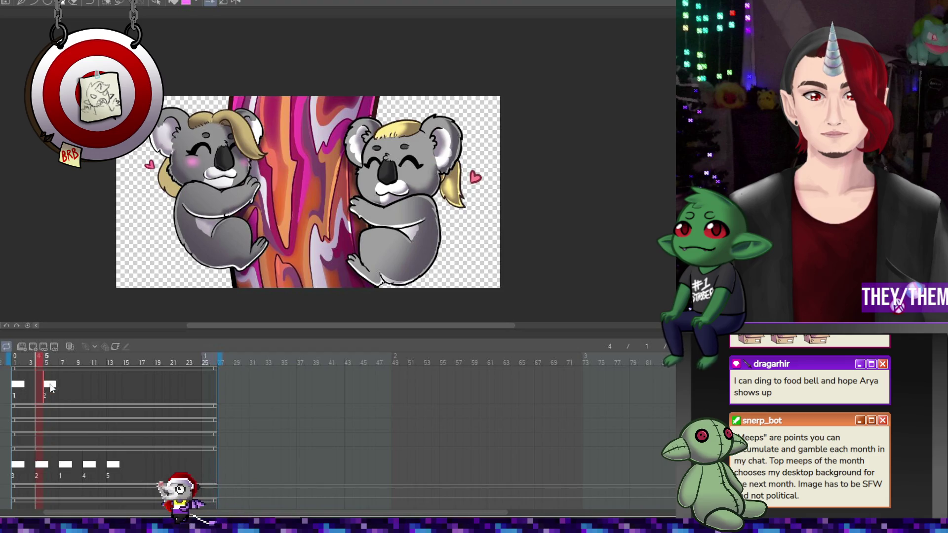
pyautogui.click(51, 386)
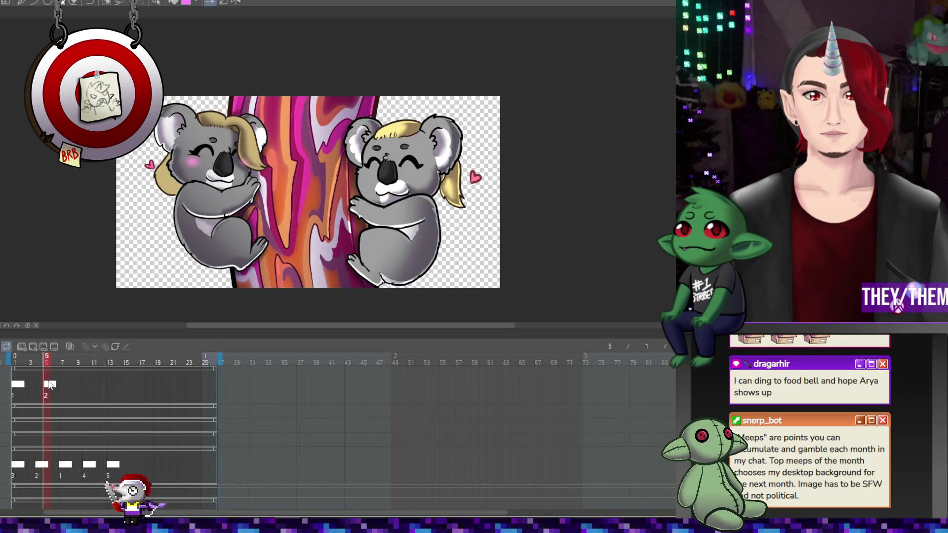
# - Assign cels 1a, 1 Copy 29 and 1 to frames 9, 13 and 17
pyautogui.click(70, 387)
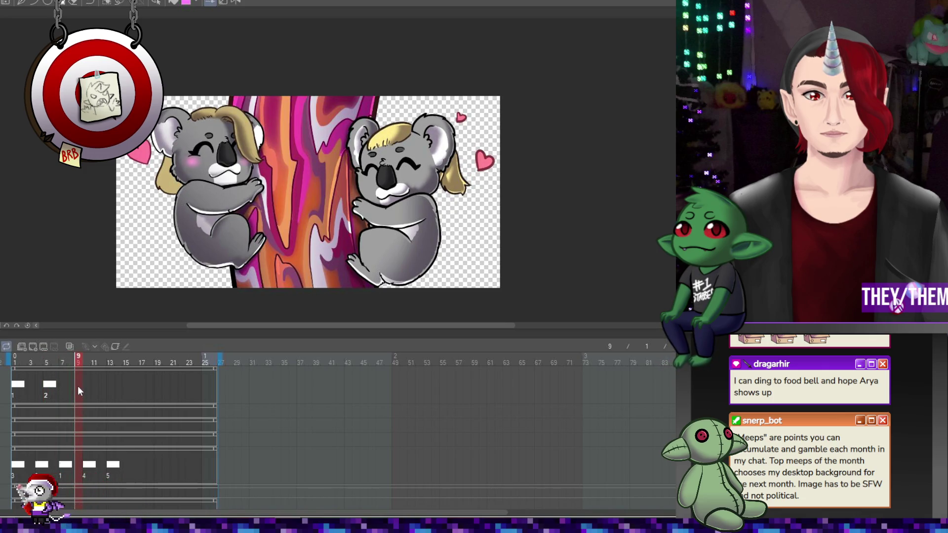
pyautogui.rightClick(78, 386)
pyautogui.press('Escape')
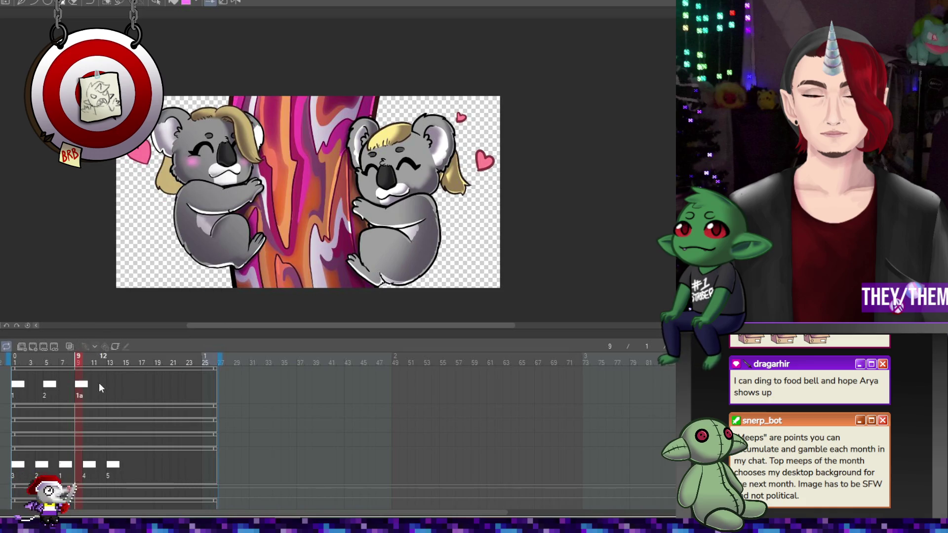
pyautogui.click(111, 386)
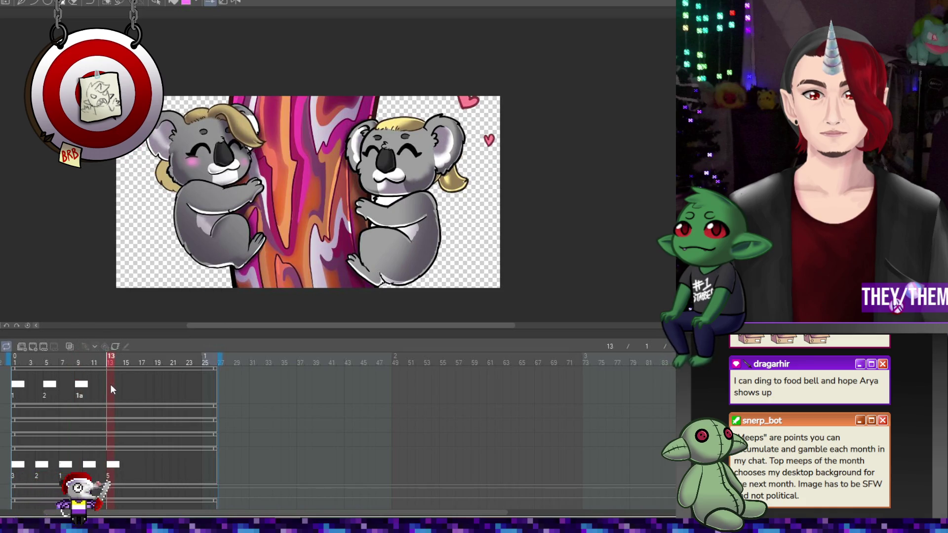
pyautogui.rightClick(111, 390)
pyautogui.press('Escape')
pyautogui.click(132, 385)
pyautogui.click(144, 386)
pyautogui.rightClick(143, 384)
pyautogui.press('Escape')
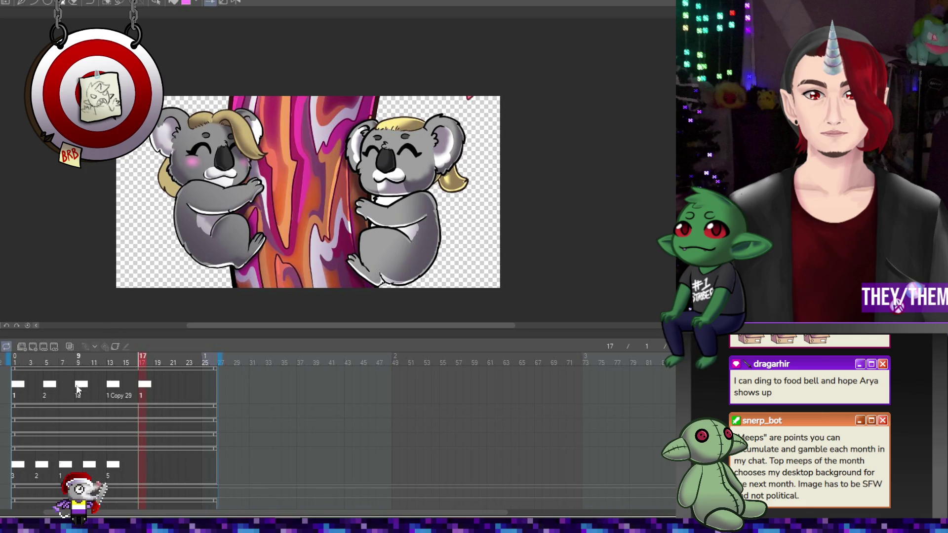
pyautogui.click(54, 386)
# - Rotate and nudge the left koala's blush on the current cel and the frame 9 cel
pyautogui.hotkey('ctrl', 't')
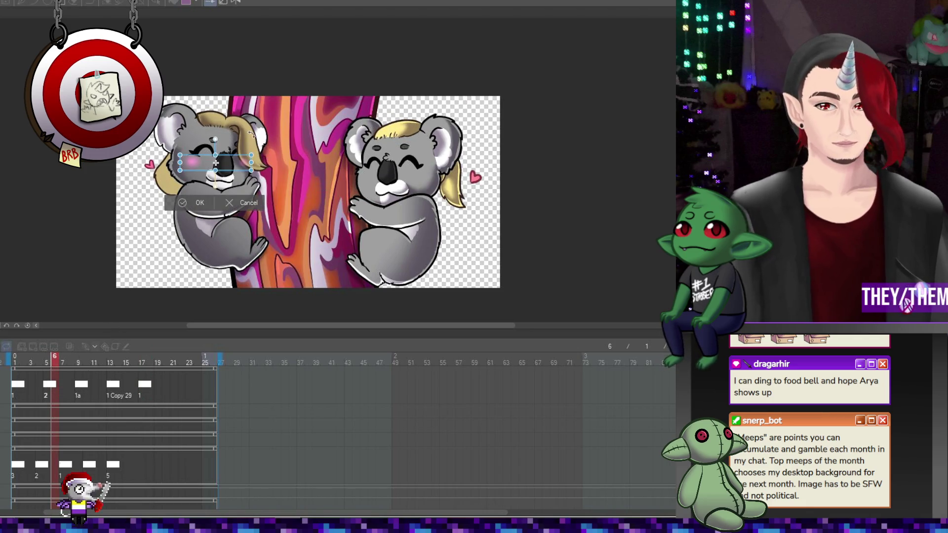
pyautogui.scroll(2, 246, 150)
pyautogui.moveTo(270, 170); pyautogui.dragTo(277, 179)
pyautogui.moveTo(219, 171); pyautogui.dragTo(217, 175)
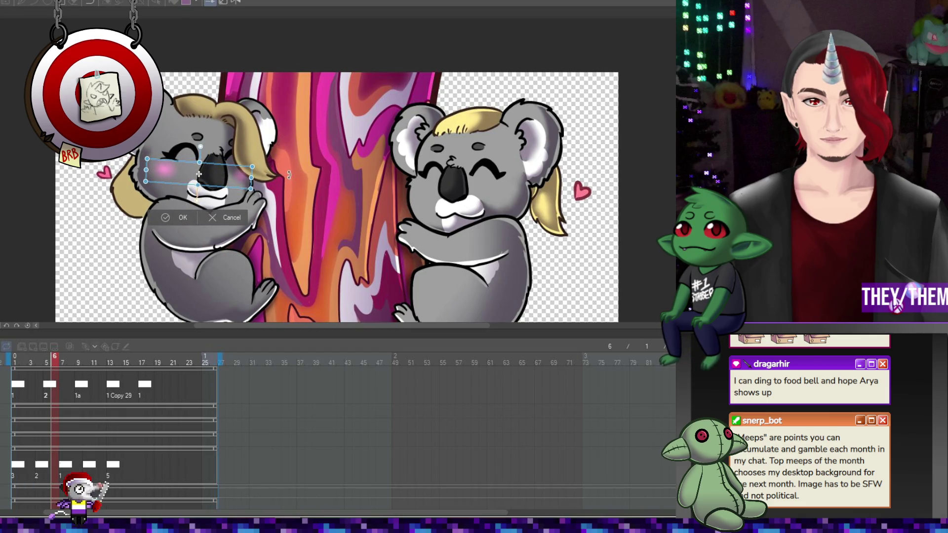
pyautogui.press('Return')
pyautogui.click(77, 386)
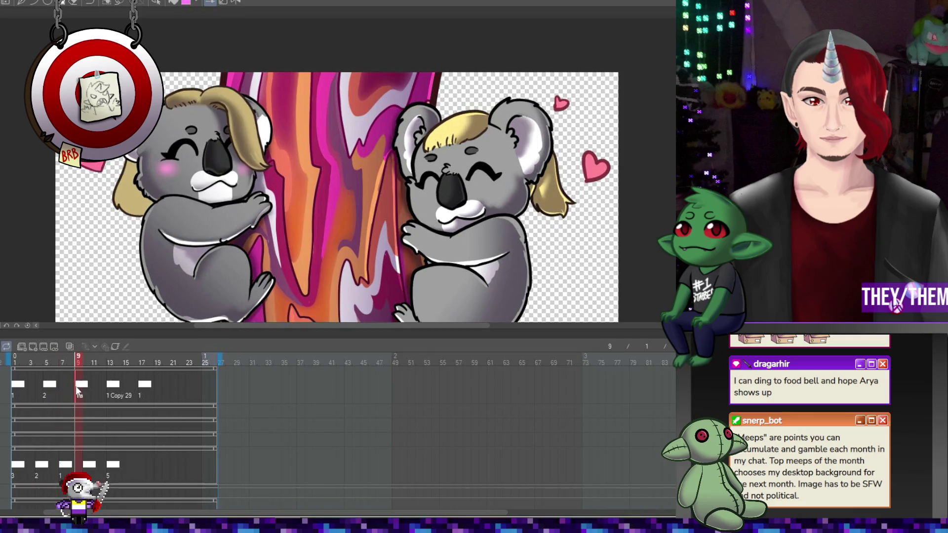
pyautogui.hotkey('ctrl', 't')
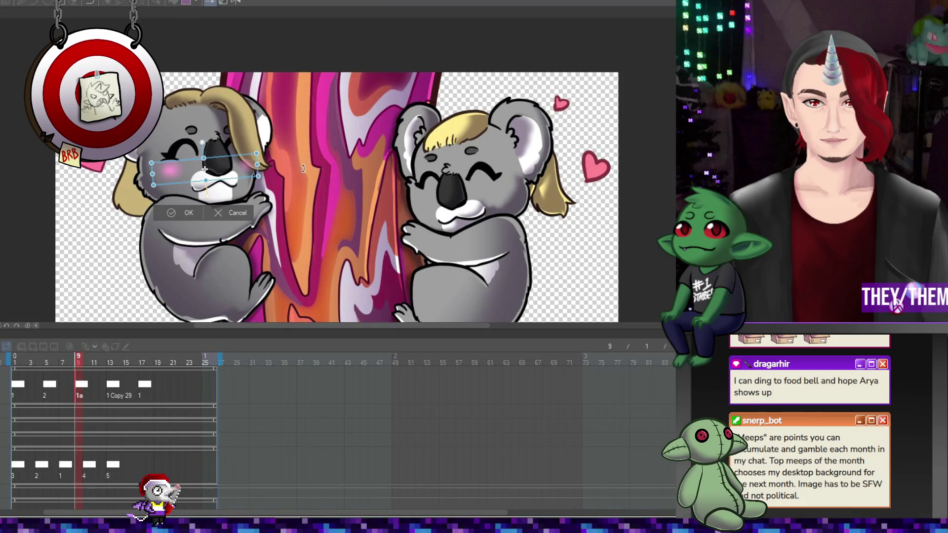
pyautogui.moveTo(243, 169); pyautogui.dragTo(241, 168)
pyautogui.press('Return')
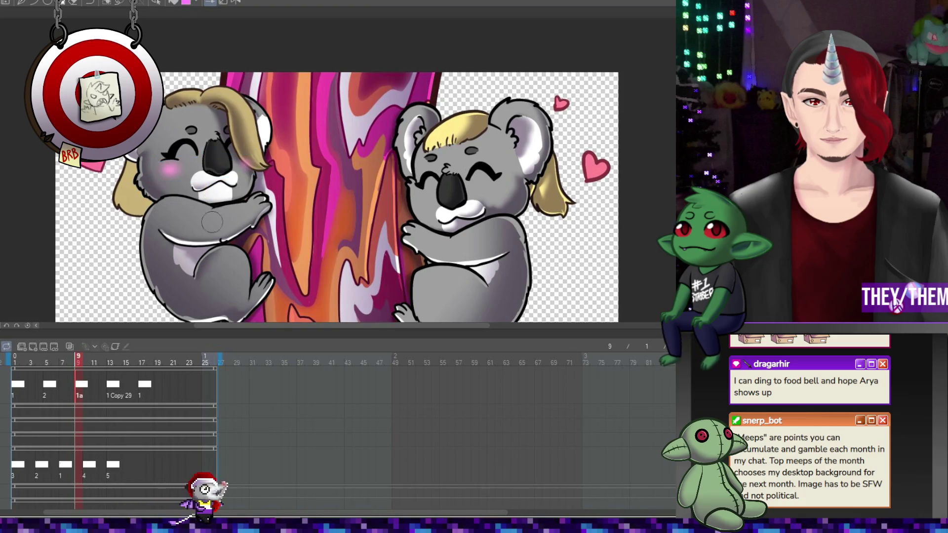
# - Tilt the frame 13 blush to follow the face, then play the animation from frame 1
pyautogui.click(111, 391)
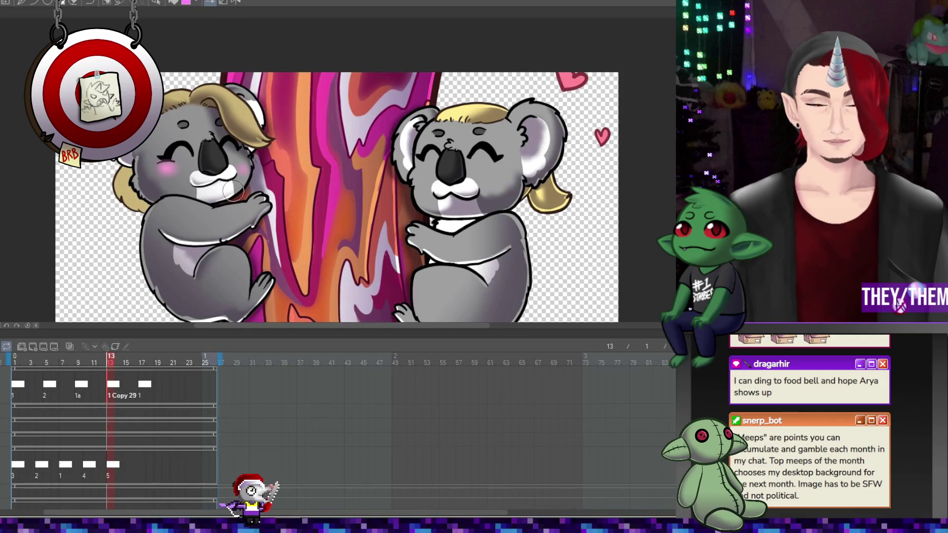
pyautogui.hotkey('ctrl', 't')
pyautogui.moveTo(253, 164); pyautogui.dragTo(251, 148)
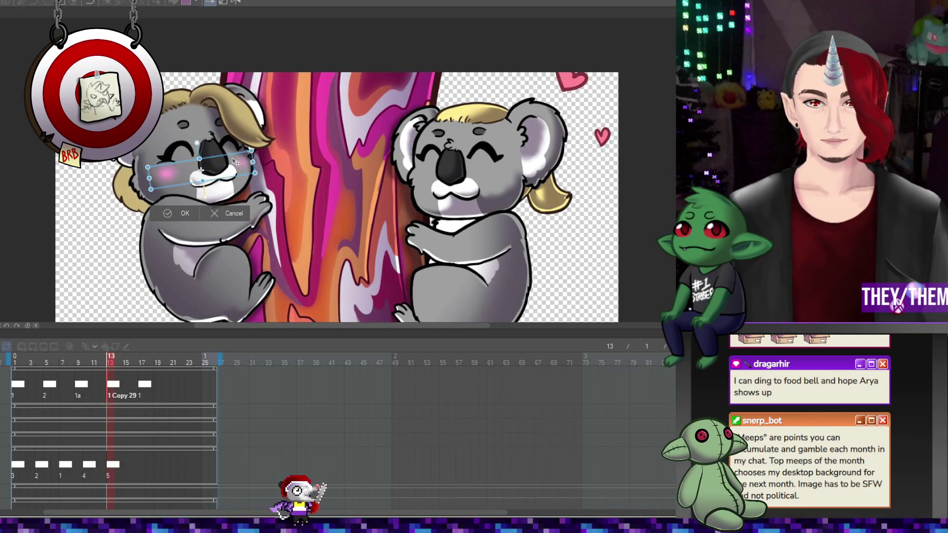
pyautogui.press('Return')
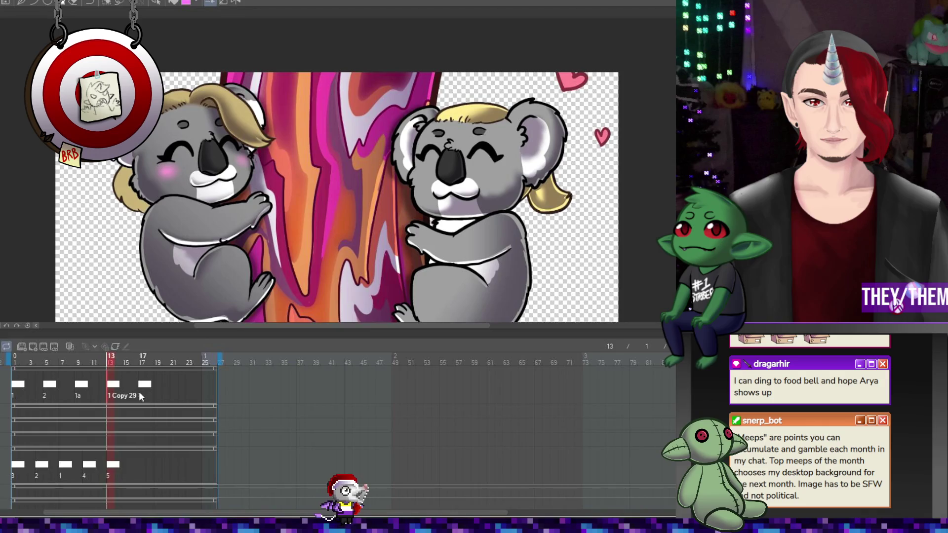
pyautogui.click(141, 388)
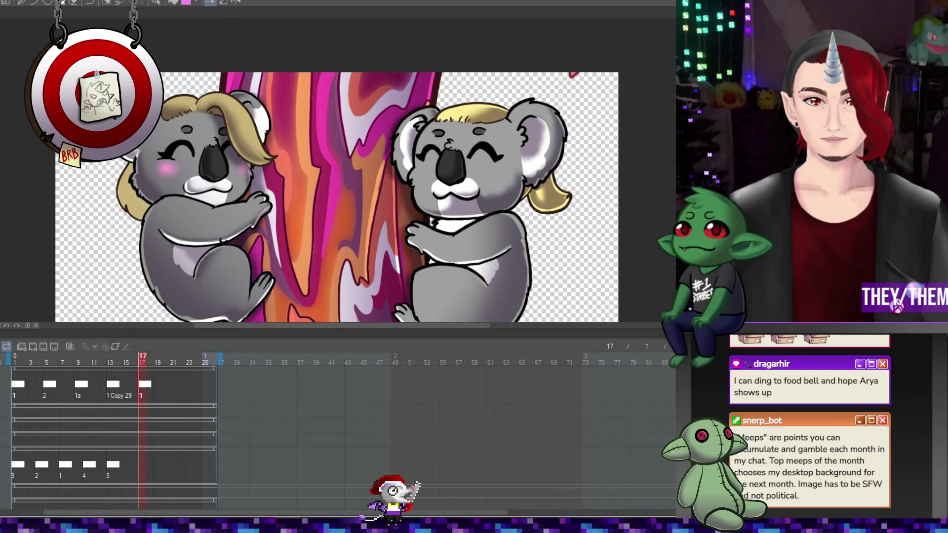
pyautogui.press('Home')
pyautogui.press('space')
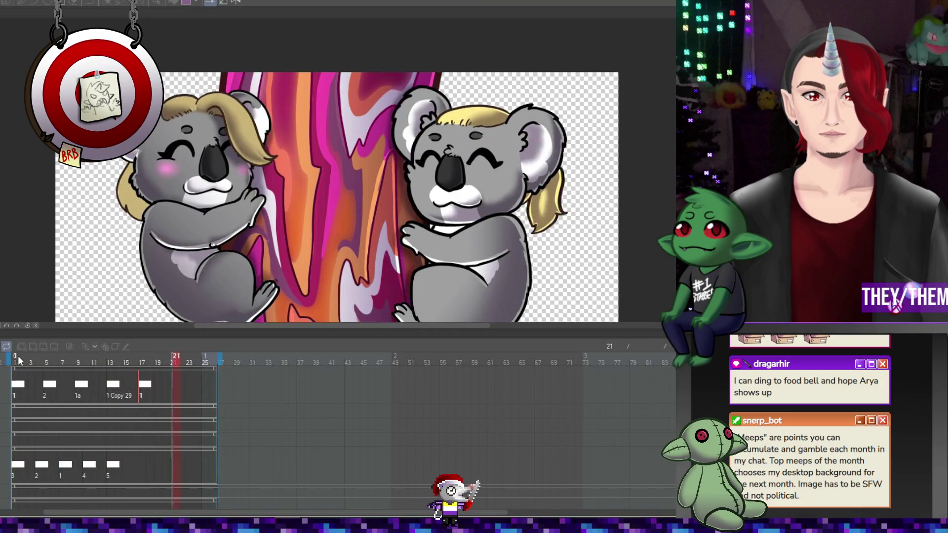
# - Rotate and shift the frame 5 blush onto the cheeks, then replay the loop
pyautogui.click(47, 387)
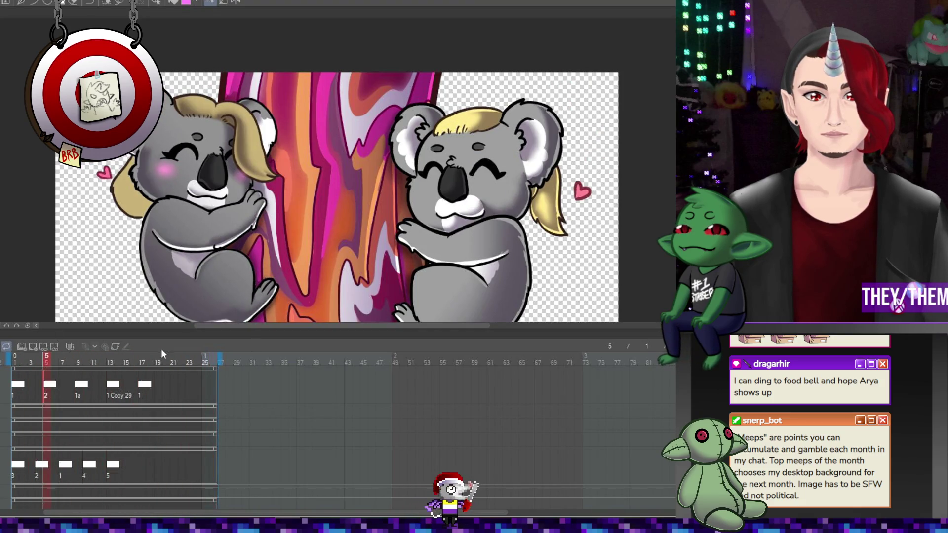
pyautogui.hotkey('ctrl', 't')
pyautogui.moveTo(323, 196); pyautogui.dragTo(269, 183)
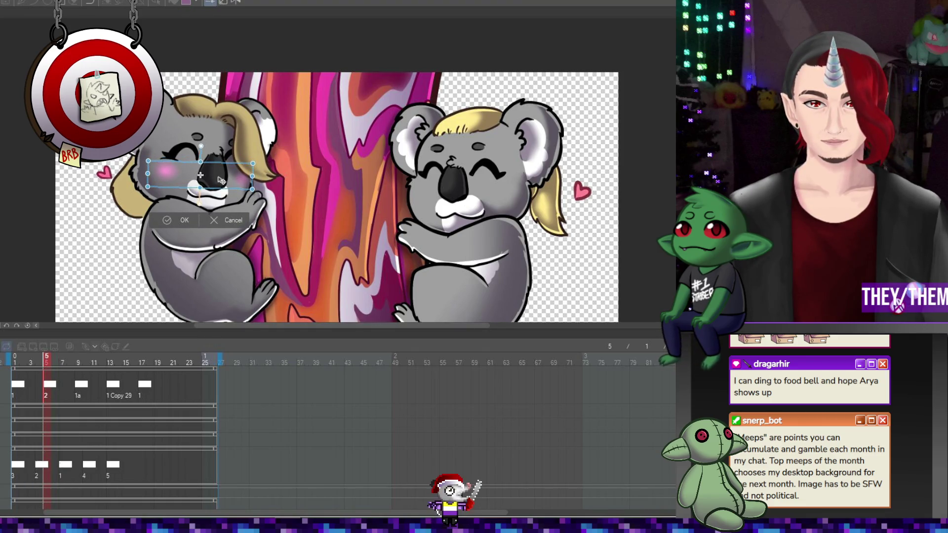
pyautogui.press('Return')
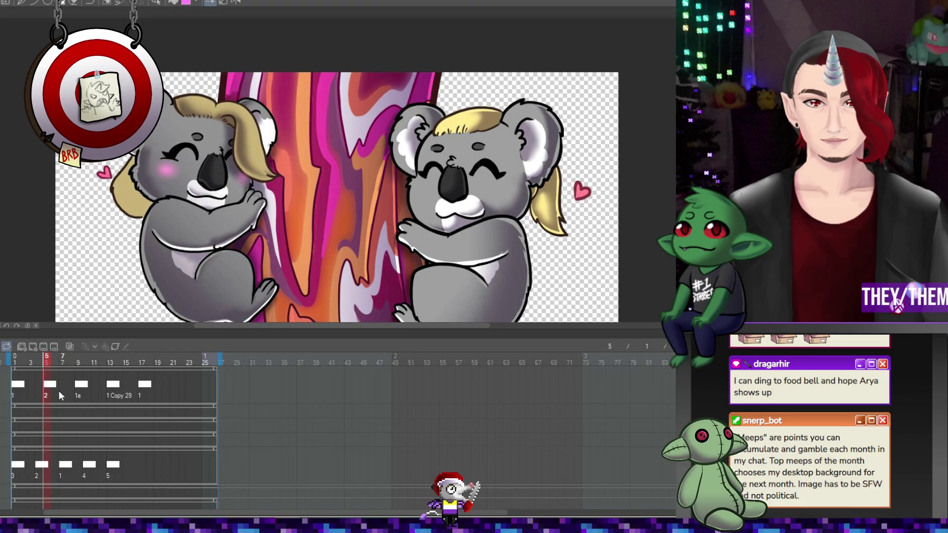
pyautogui.click(60, 385)
pyautogui.click(75, 384)
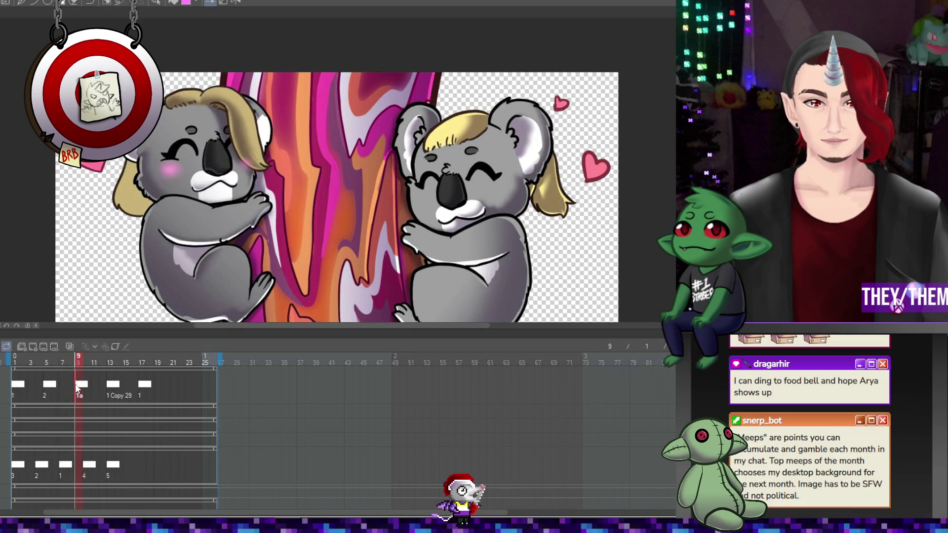
pyautogui.press('Right')
pyautogui.press('space')
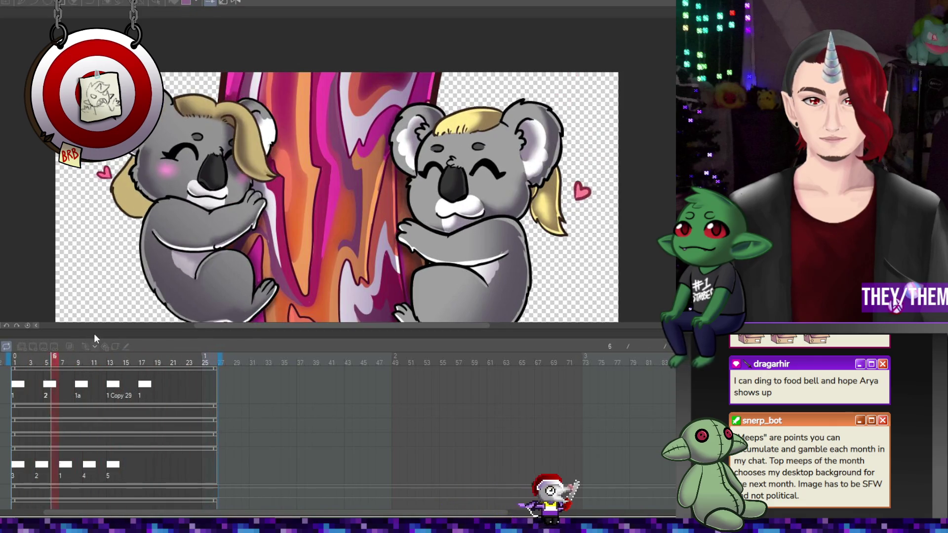
# - Review the blush on the cels at frames 5, 9, 13 and 17
pyautogui.scroll(-2, 289, 148)
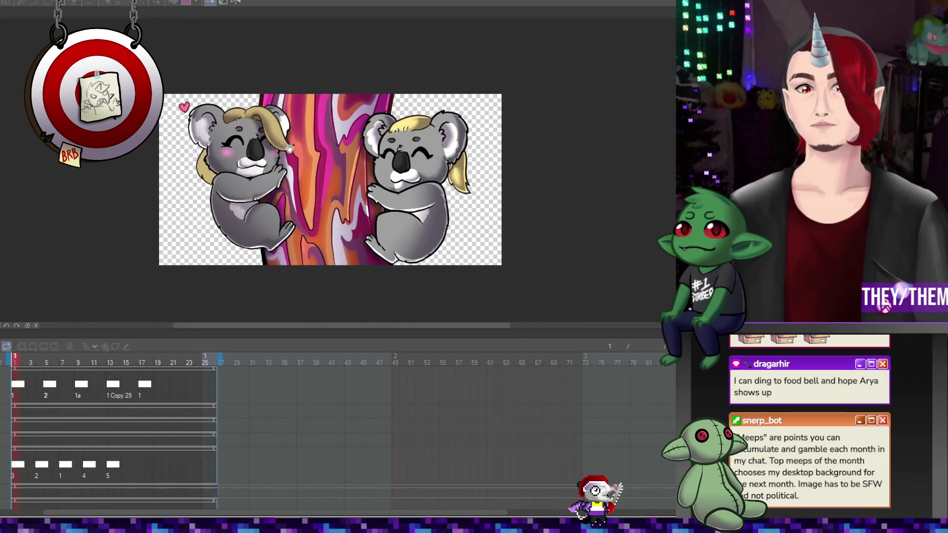
pyautogui.scroll(1, 289, 148)
pyautogui.click(44, 389)
pyautogui.scroll(2, 250, 148)
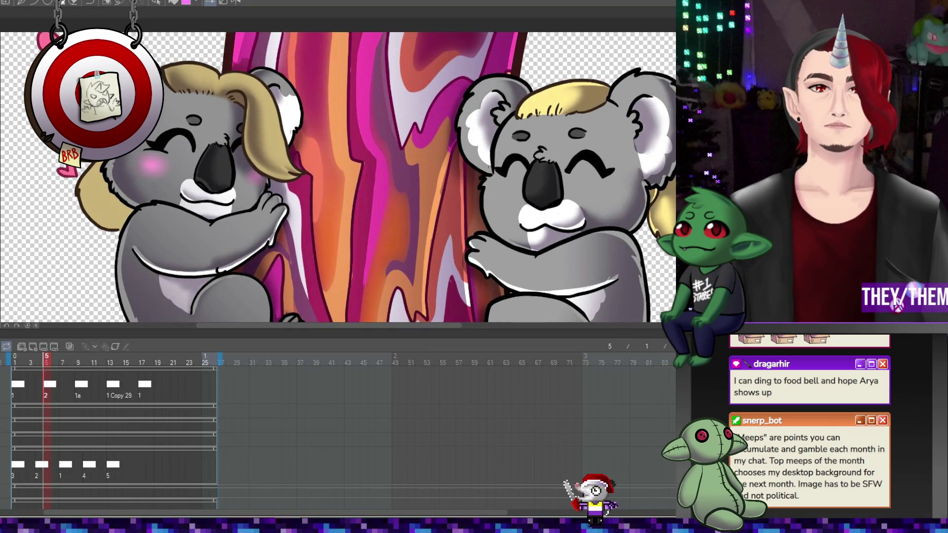
pyautogui.click(84, 385)
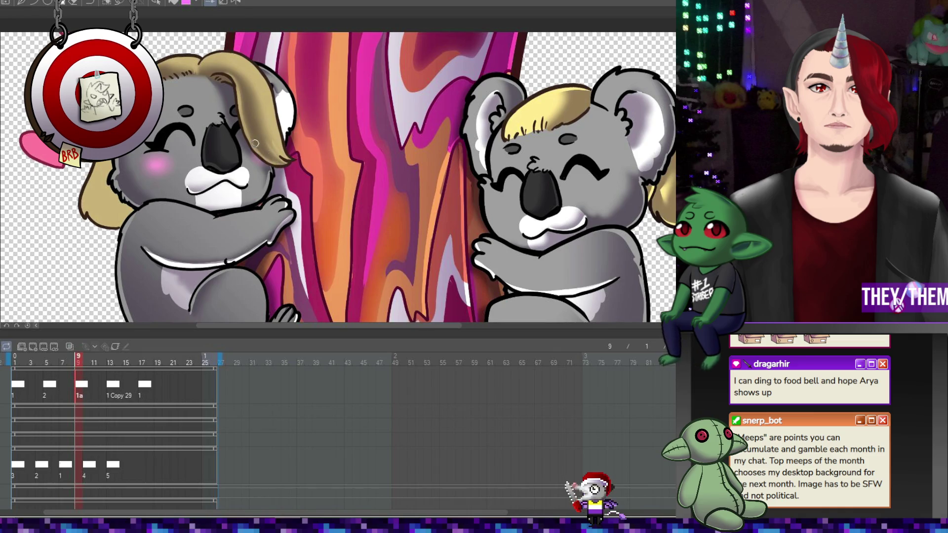
pyautogui.click(112, 388)
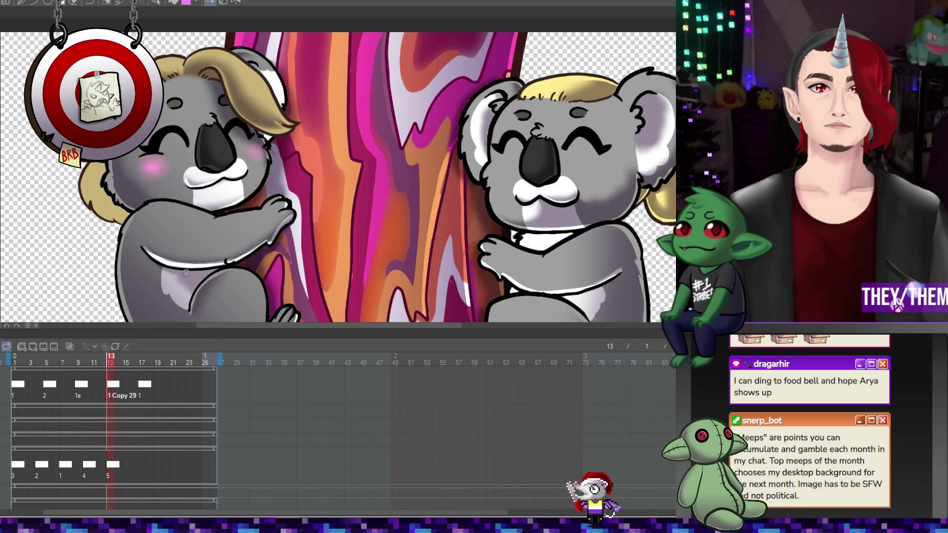
pyautogui.click(142, 391)
# - From the 1a cel at frame 9, add a new blush-line track with a cel at frame 1
pyautogui.click(64, 389)
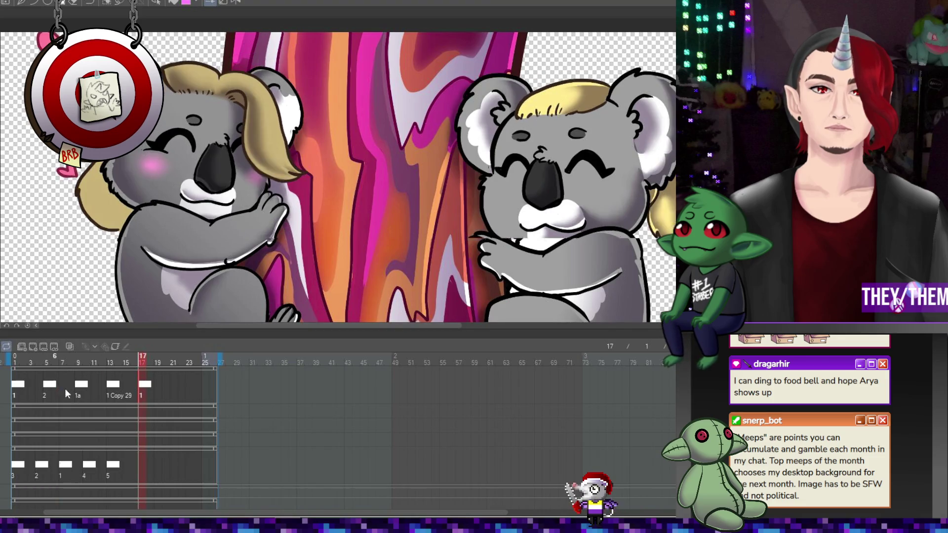
pyautogui.click(86, 385)
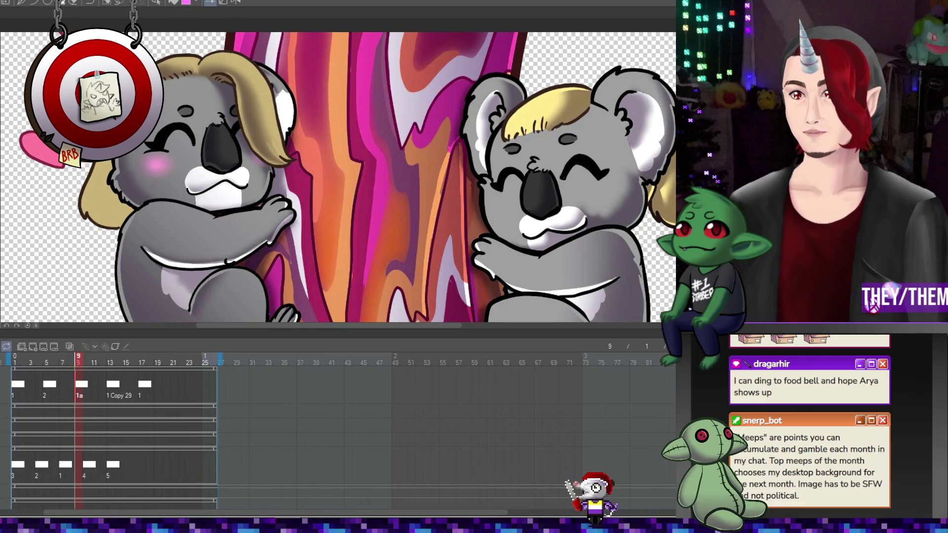
pyautogui.click(19, 345)
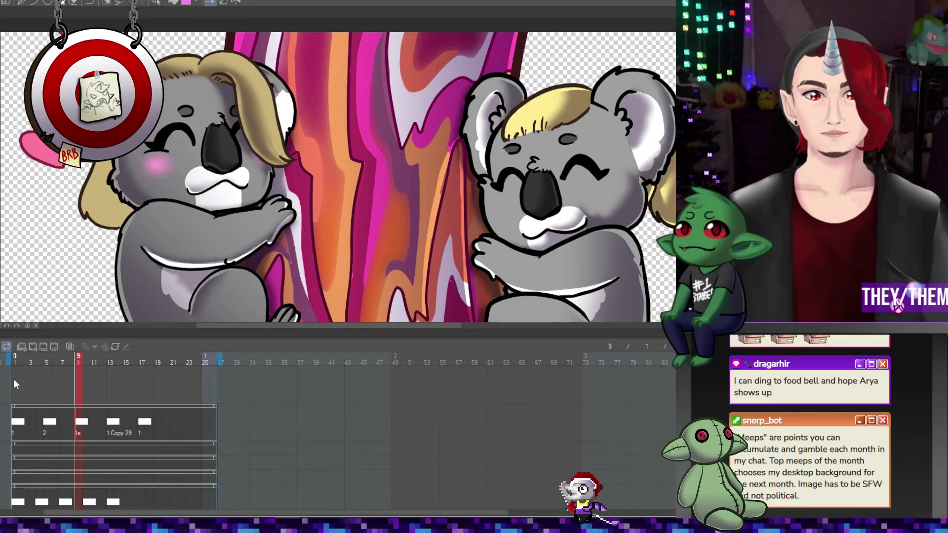
pyautogui.click(14, 380)
# - Draw short blush dash lines on both cheeks of the left koala, then zoom out
pyautogui.scroll(3, 187, 188)
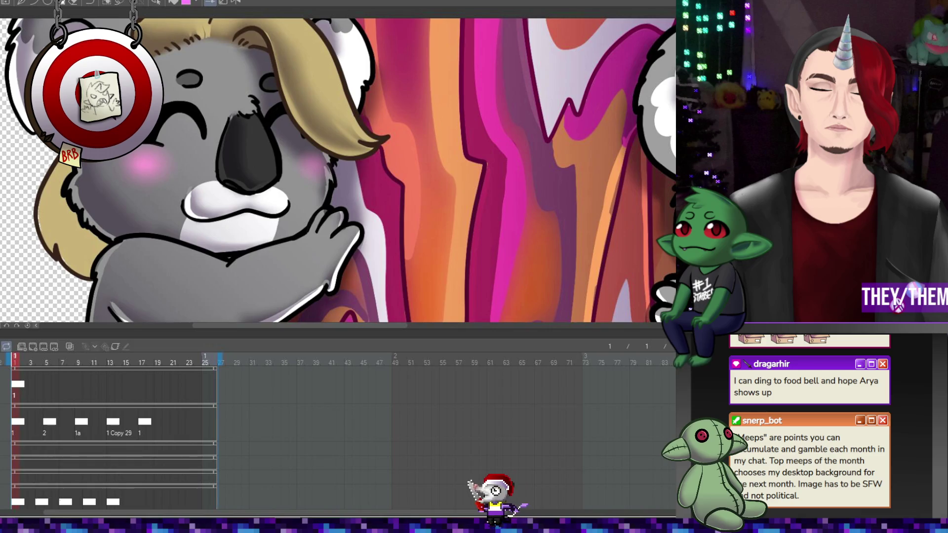
pyautogui.moveTo(134, 160); pyautogui.dragTo(155, 165)
pyautogui.moveTo(300, 159); pyautogui.dragTo(303, 168)
pyautogui.moveTo(309, 159); pyautogui.dragTo(312, 169)
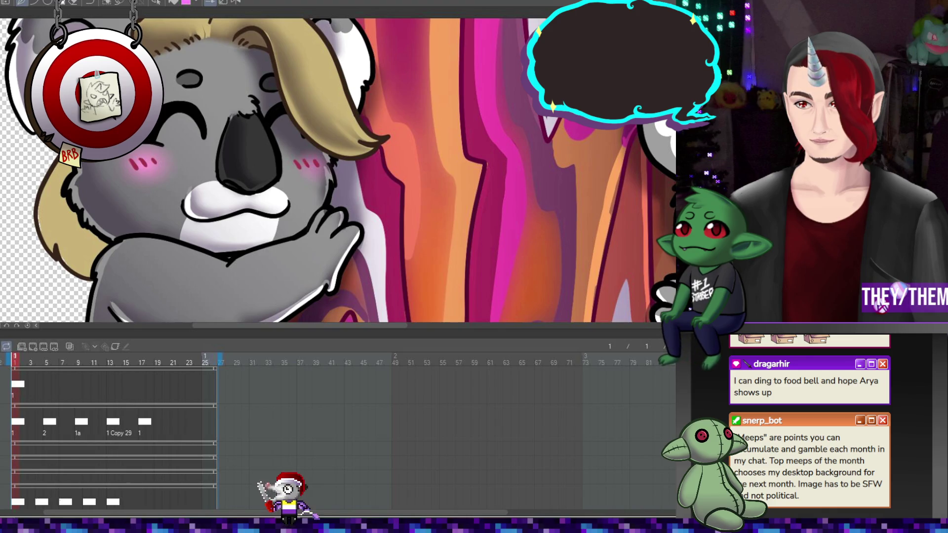
pyautogui.hotkey('ctrl', '-')
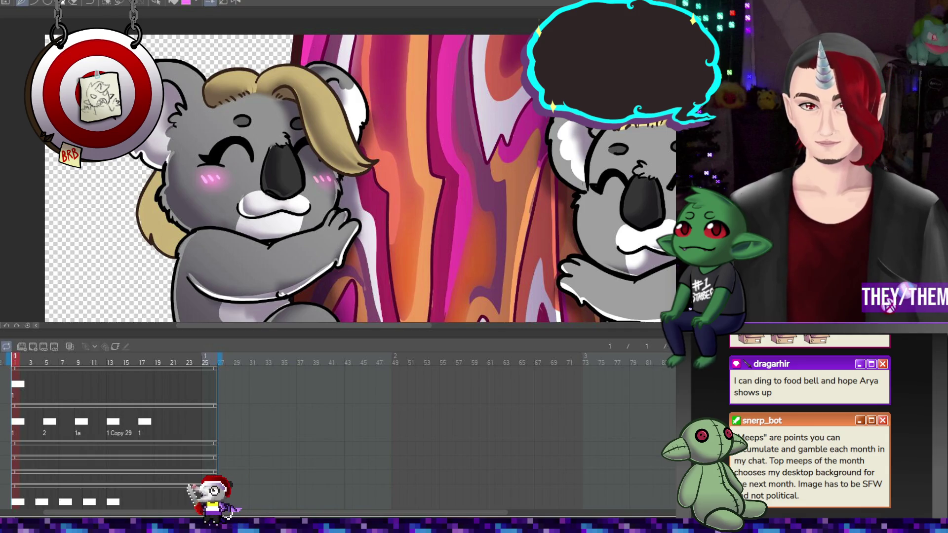
# - Time the blush-line track with cels 2, 1a, 1 Copy 30 and 1 at frames 5, 9, 13, 17
pyautogui.click(140, 392)
pyautogui.rightClick(44, 383)
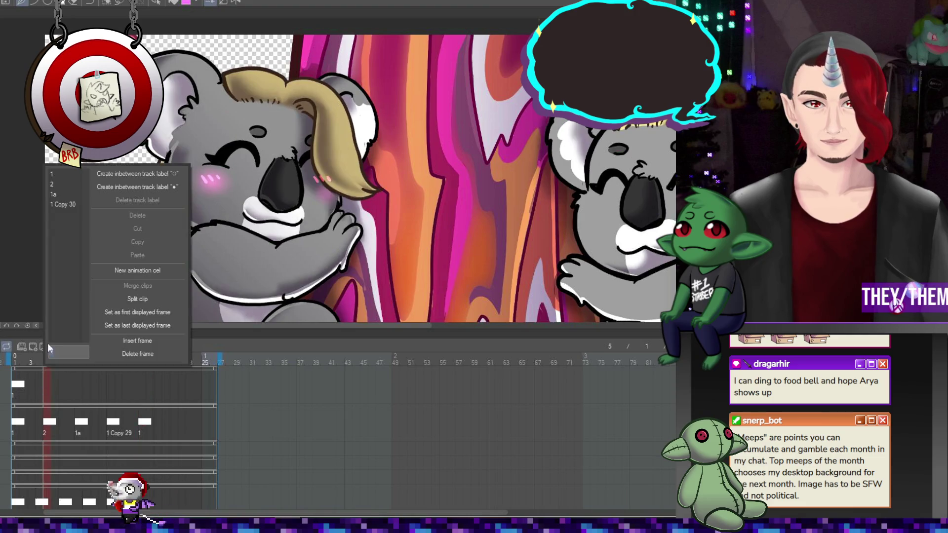
pyautogui.click(63, 183)
pyautogui.rightClick(77, 386)
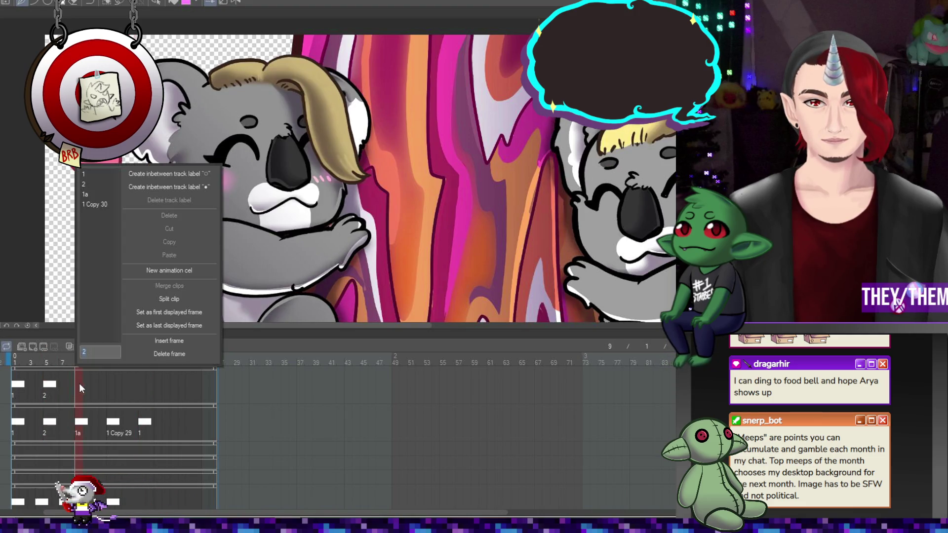
pyautogui.click(114, 174)
pyautogui.rightClick(108, 388)
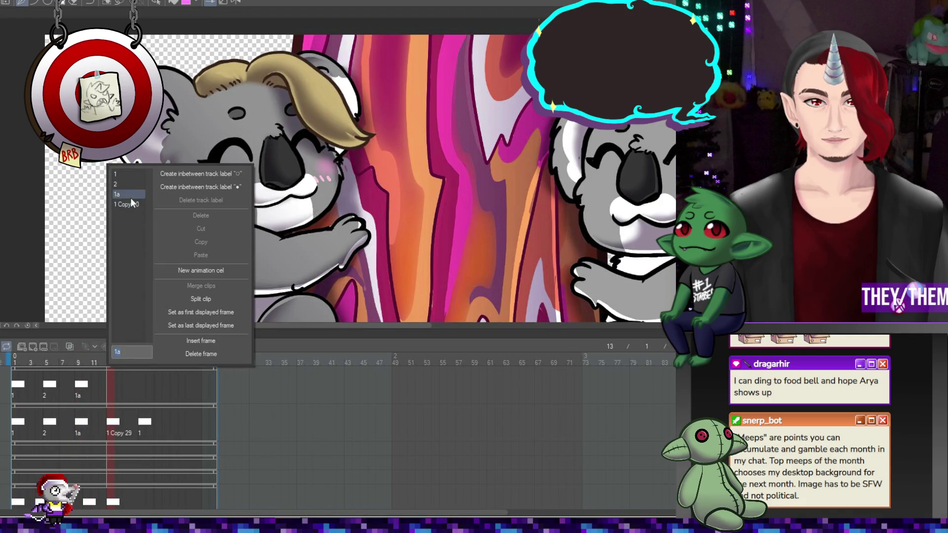
pyautogui.click(131, 204)
pyautogui.rightClick(142, 386)
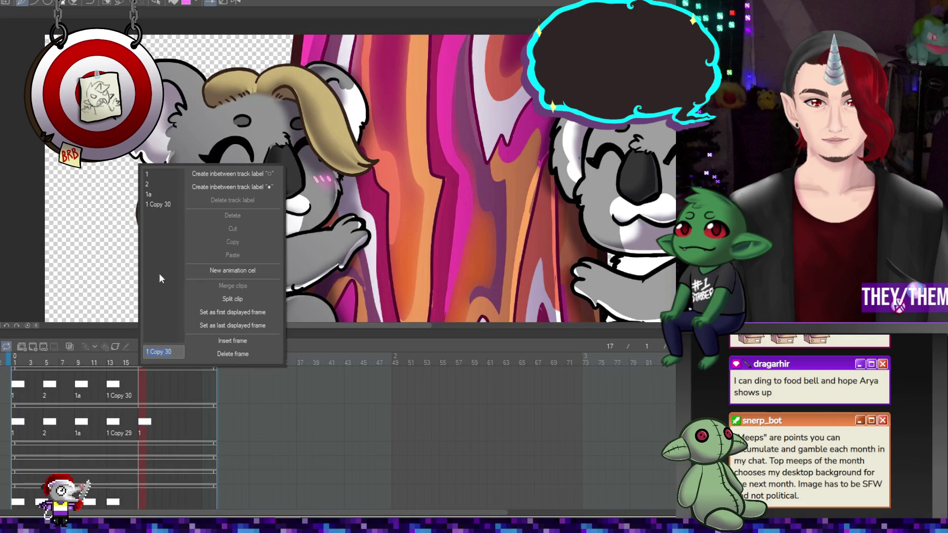
pyautogui.click(161, 175)
# - Tilt and lower the blush lines on the frame 5 cel, then recheck the frame 9 cel
pyautogui.click(55, 386)
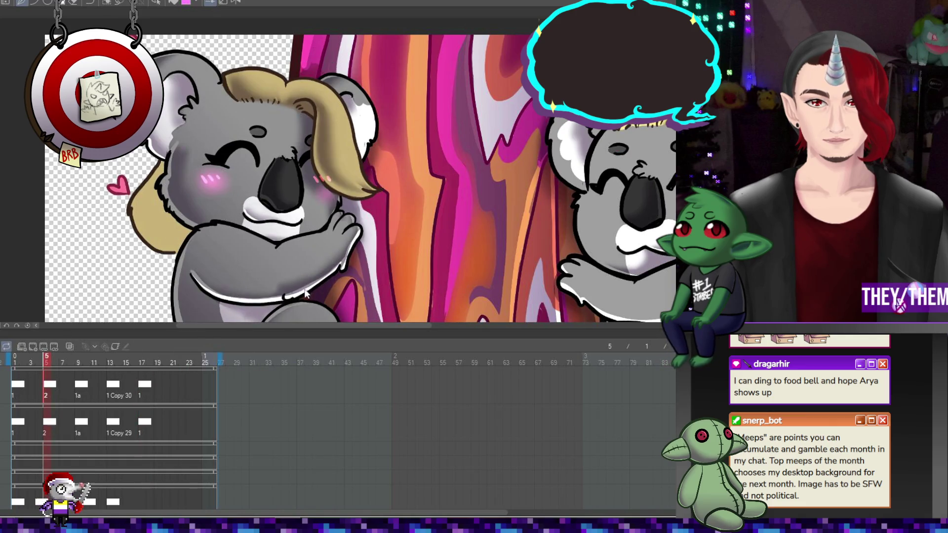
pyautogui.hotkey('ctrl', 't')
pyautogui.moveTo(440, 168); pyautogui.dragTo(441, 194)
pyautogui.moveTo(297, 181); pyautogui.dragTo(298, 193)
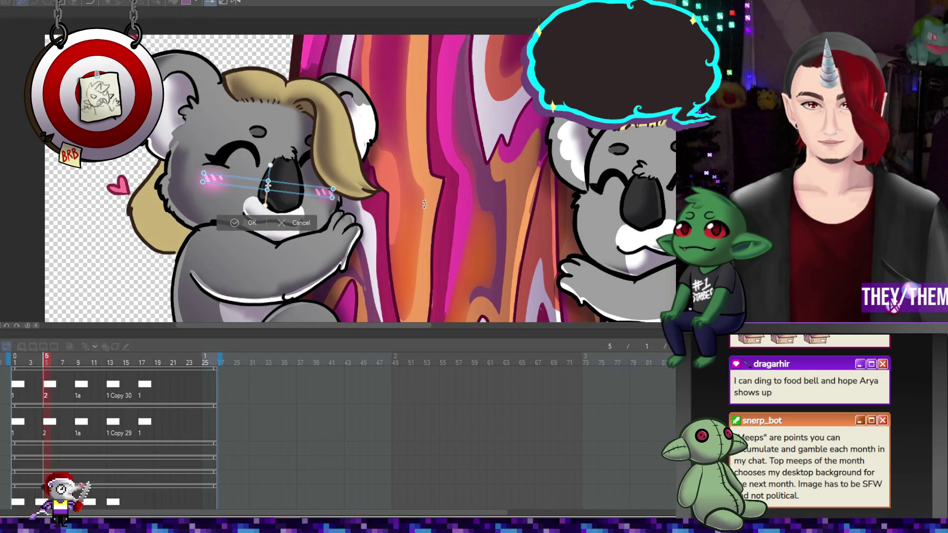
pyautogui.press('Return')
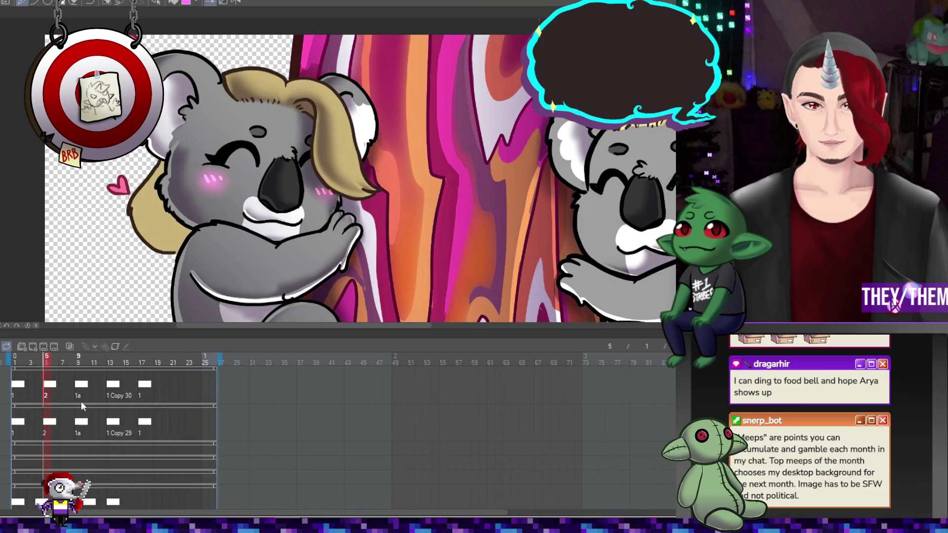
pyautogui.click(81, 388)
pyautogui.hotkey('ctrl', 't')
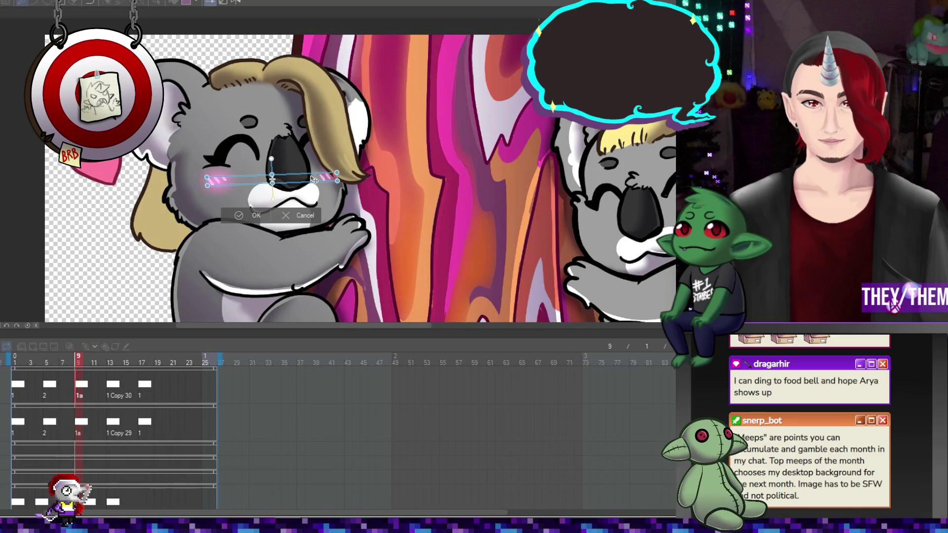
pyautogui.press('Return')
# - Nudge the frame 13 blush lines slightly up and to the right
pyautogui.click(116, 387)
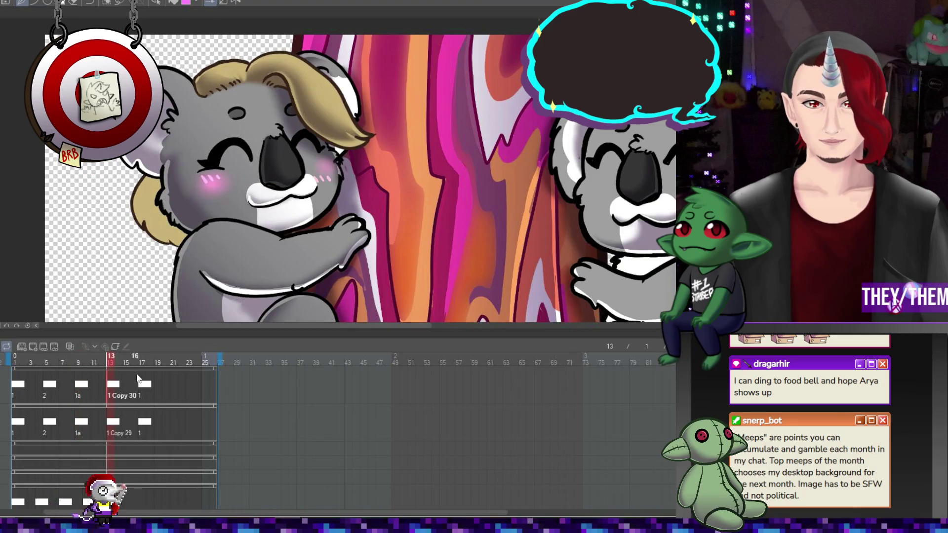
pyautogui.hotkey('ctrl', 't')
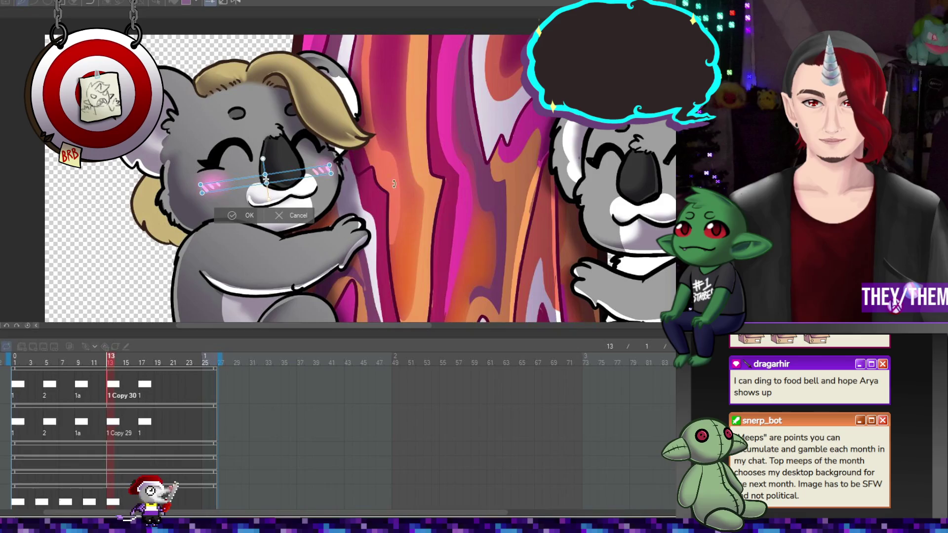
pyautogui.moveTo(311, 174); pyautogui.dragTo(314, 172)
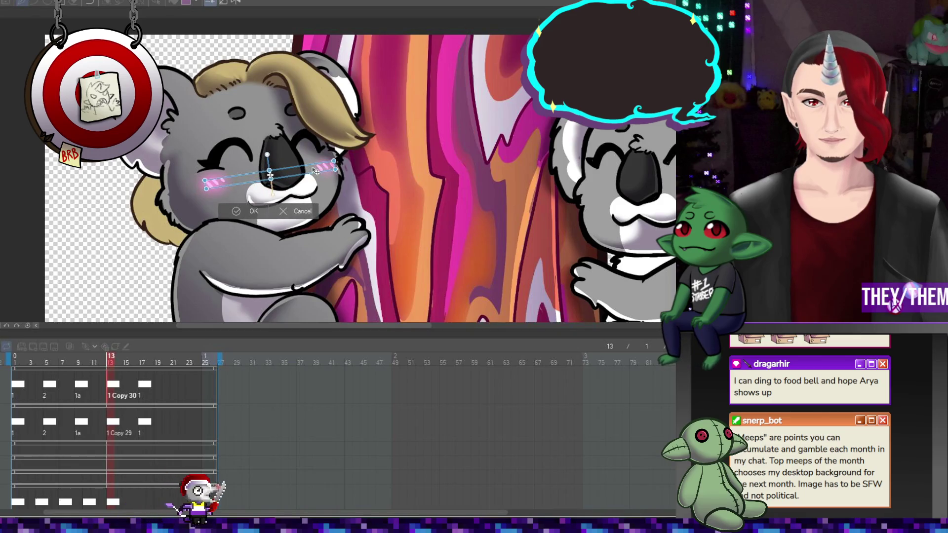
pyautogui.press('Return')
pyautogui.click(144, 387)
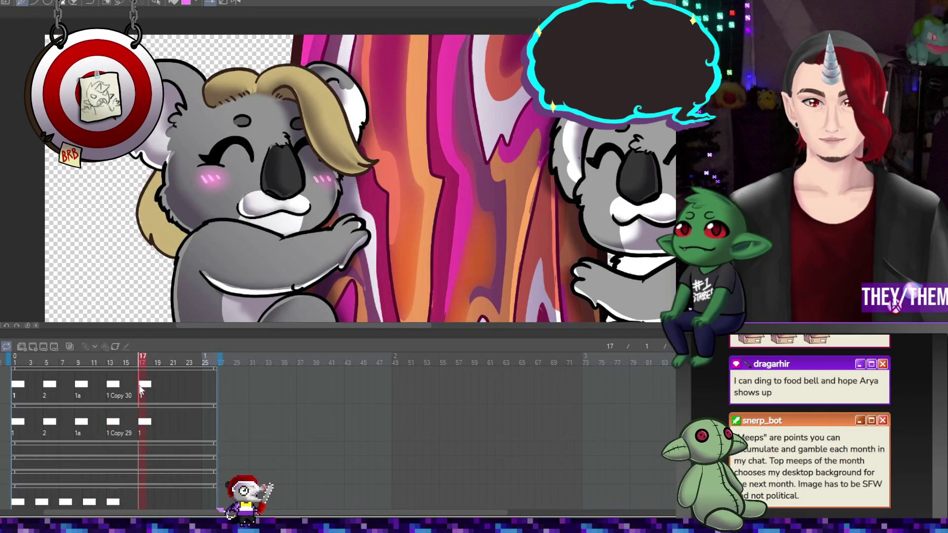
pyautogui.scroll(-3, 298, 190)
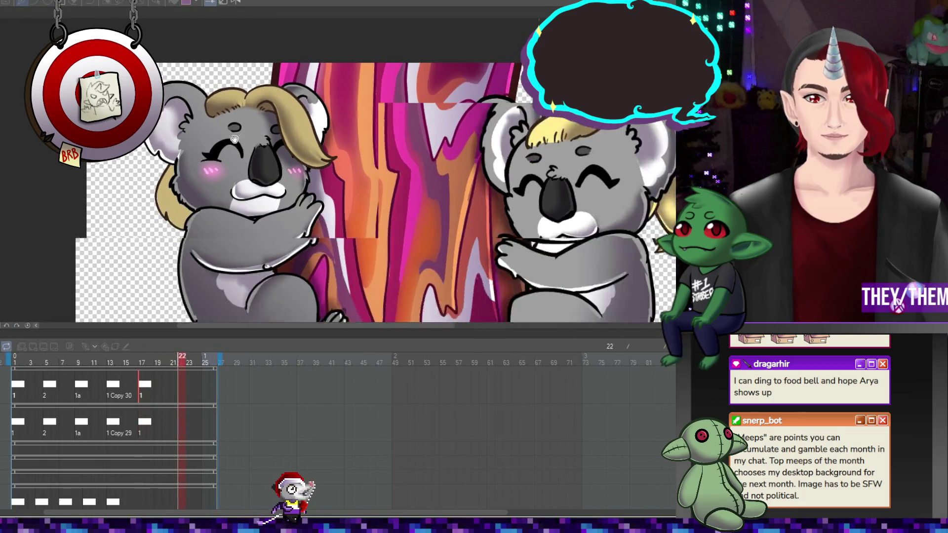
# - Play the animation to preview the left koala's blush
pyautogui.press('space')
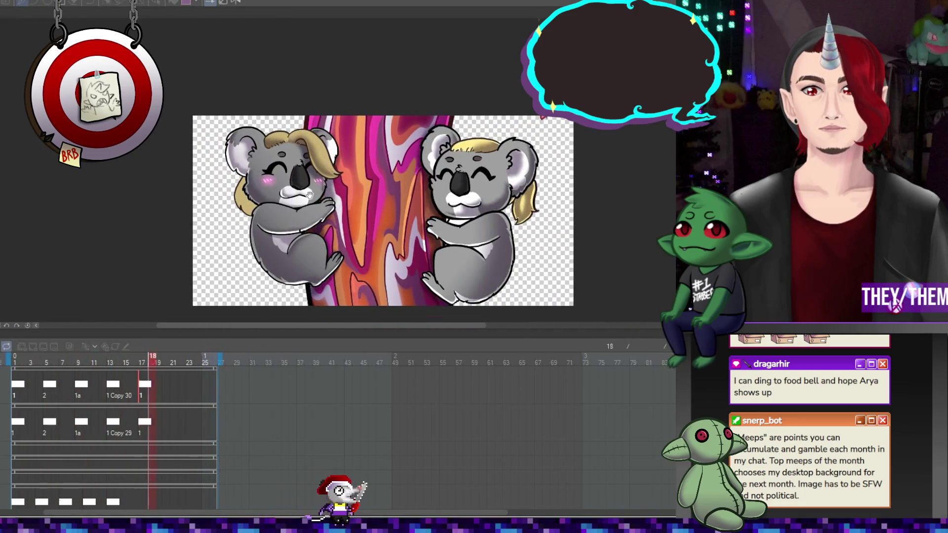
pyautogui.scroll(-2, 298, 190)
pyautogui.scroll(3, 322, 176)
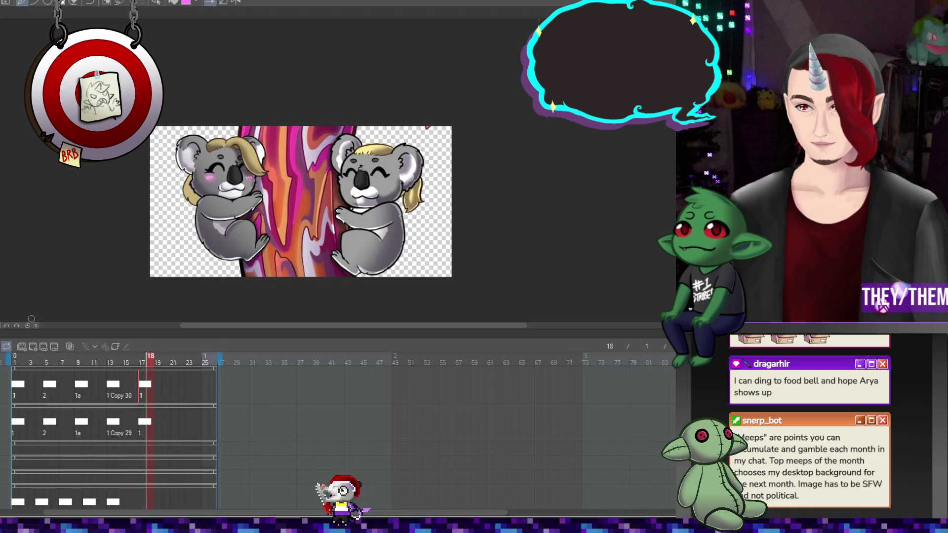
# - Add a new track with a frame 1 cel and paint pink blush on the right koala's cheek
pyautogui.click(25, 345)
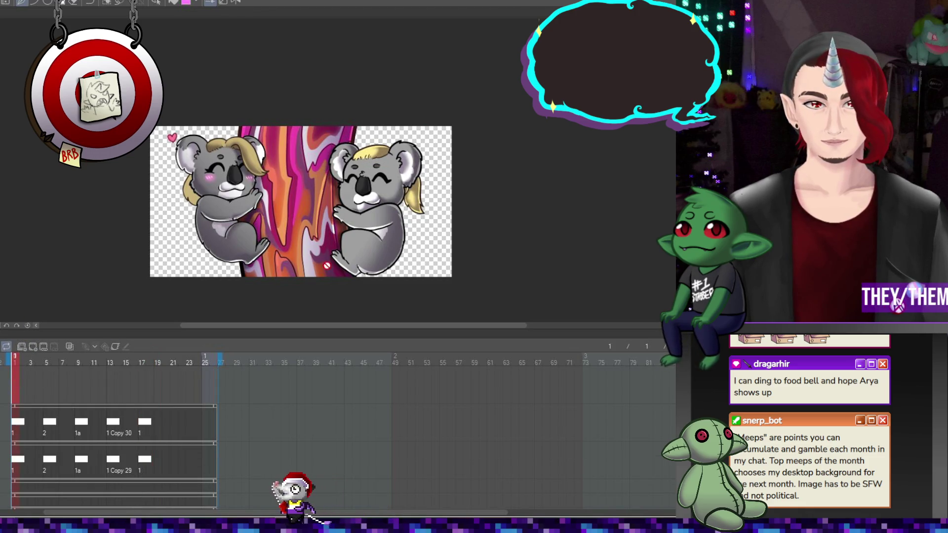
pyautogui.click(44, 346)
pyautogui.scroll(4, 409, 170)
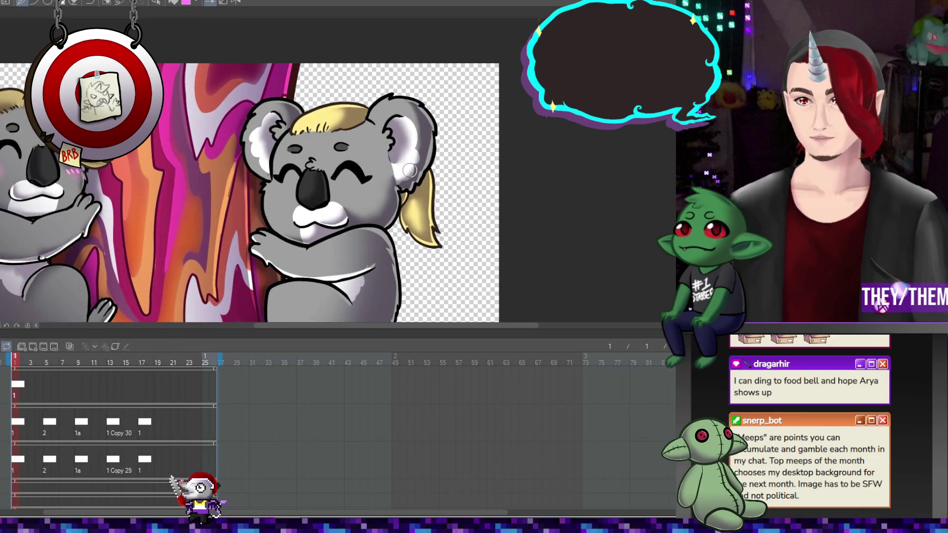
pyautogui.moveTo(359, 190); pyautogui.dragTo(355, 191)
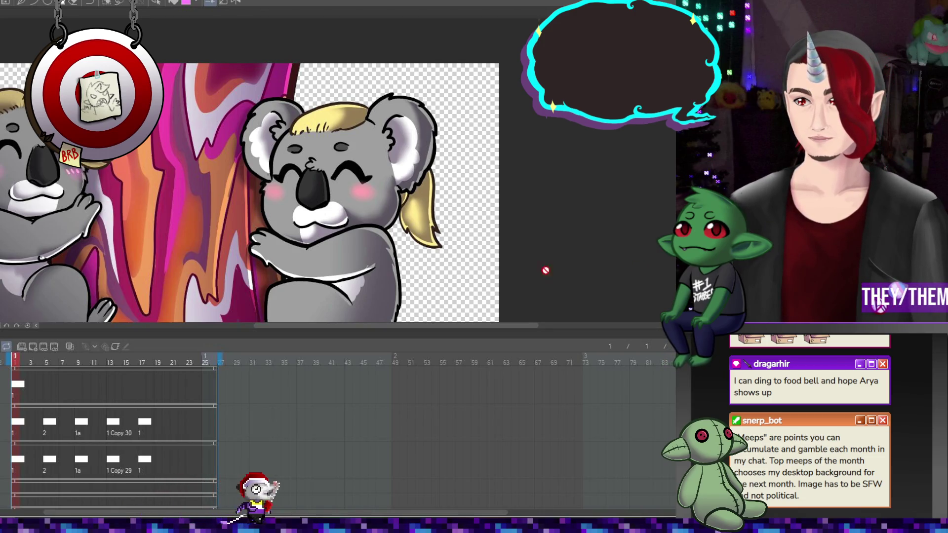
# - On the blush track, assign cel 2 to frame 5, cel 1a to frame 9 and 1 Copy 32 to frame 17
pyautogui.rightClick(48, 389)
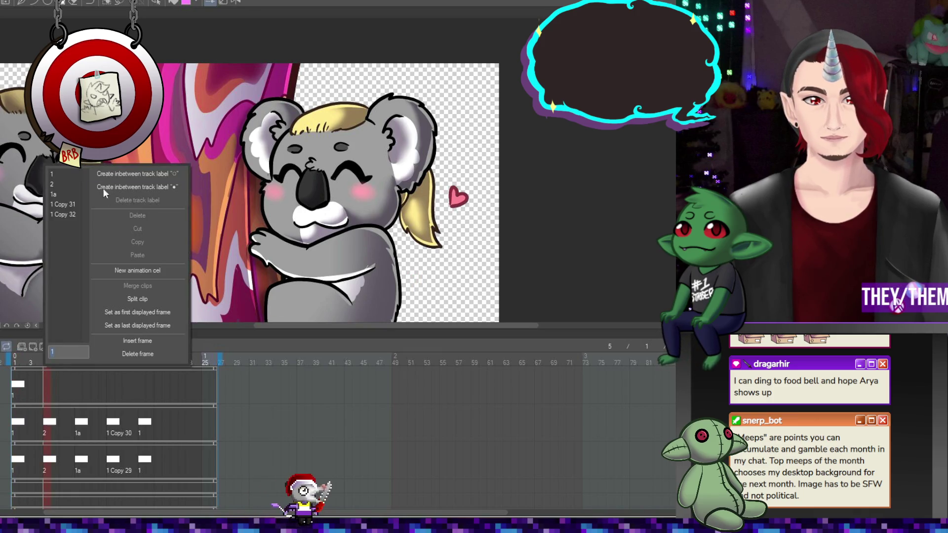
pyautogui.click(58, 185)
pyautogui.rightClick(77, 386)
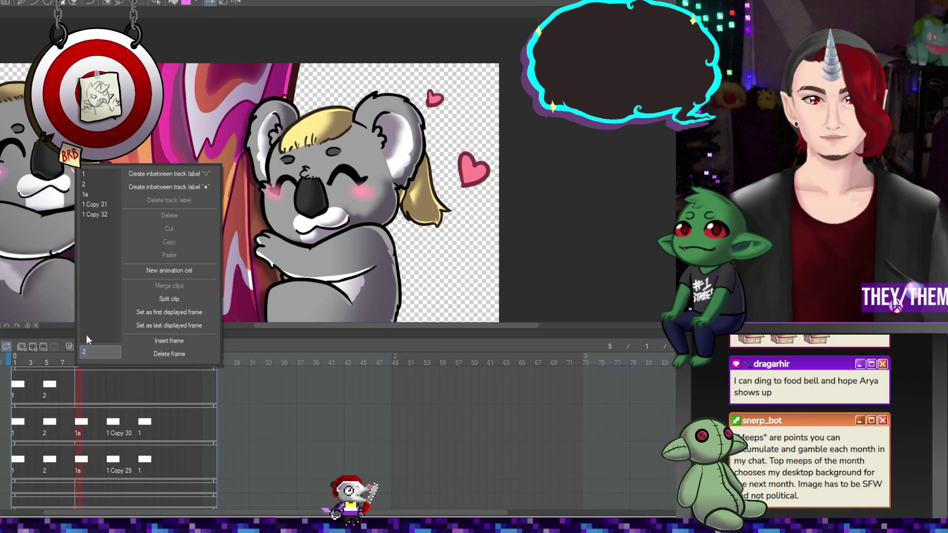
pyautogui.click(93, 194)
pyautogui.rightClick(103, 384)
pyautogui.press('Escape')
pyautogui.click(110, 385)
pyautogui.rightClick(111, 384)
pyautogui.press('Escape')
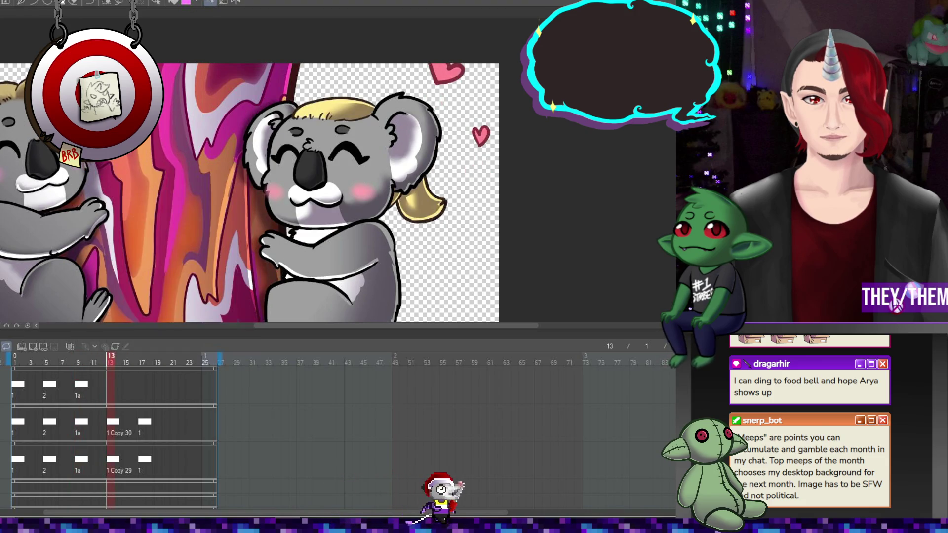
pyautogui.rightClick(139, 388)
pyautogui.click(164, 214)
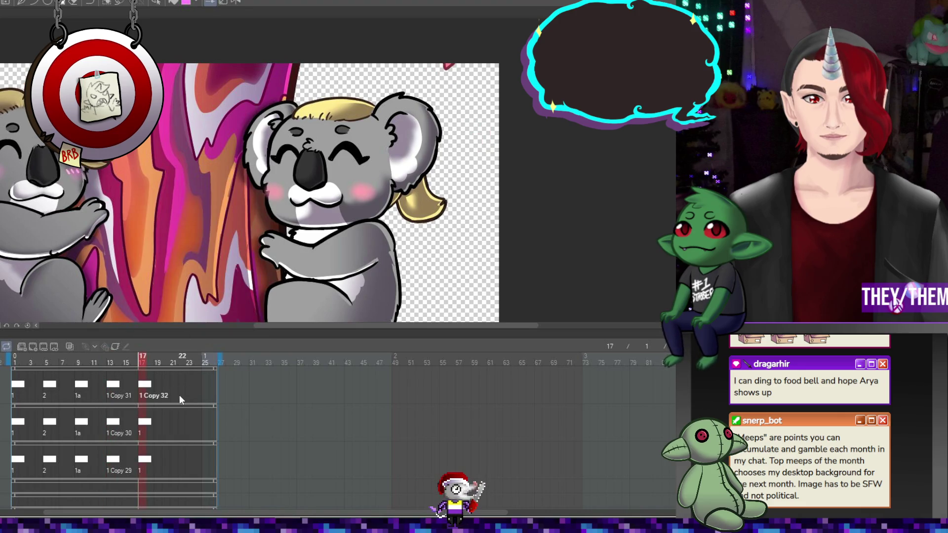
# - Compare frames 4–7, then move cel 2 from frame 5 to frame 6
pyautogui.click(35, 384)
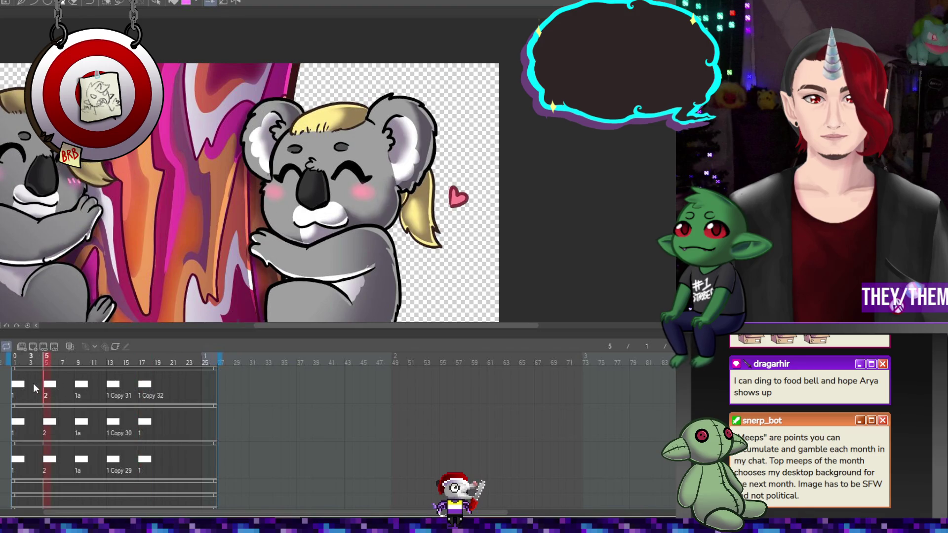
pyautogui.click(45, 386)
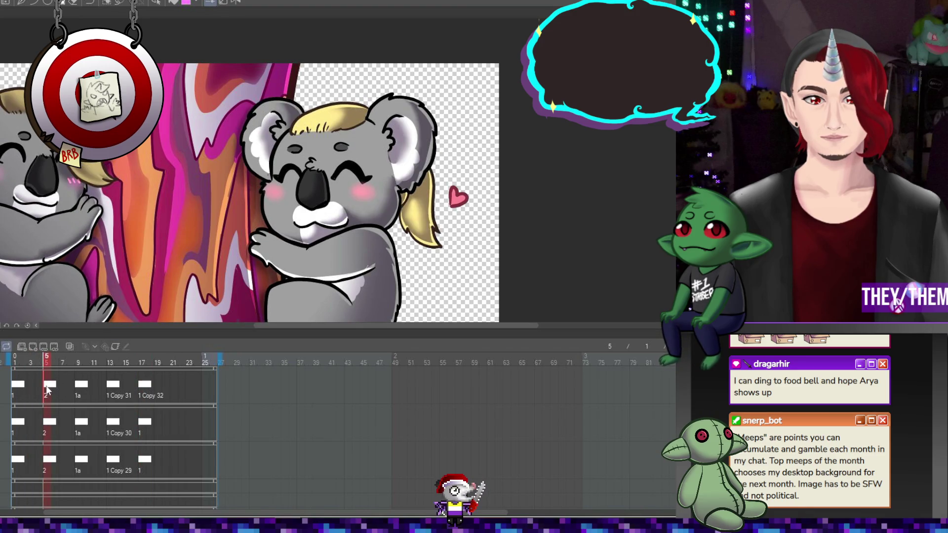
pyautogui.click(55, 384)
pyautogui.click(60, 385)
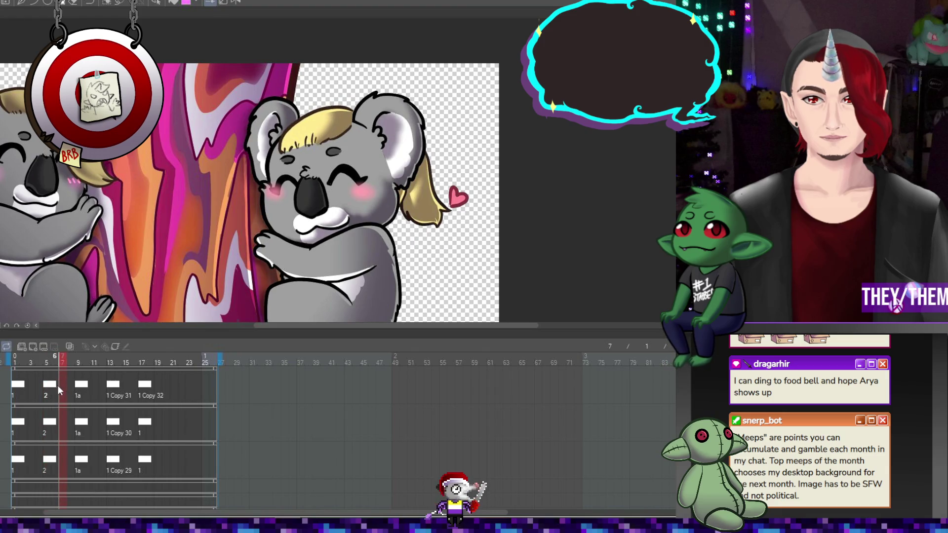
pyautogui.click(44, 388)
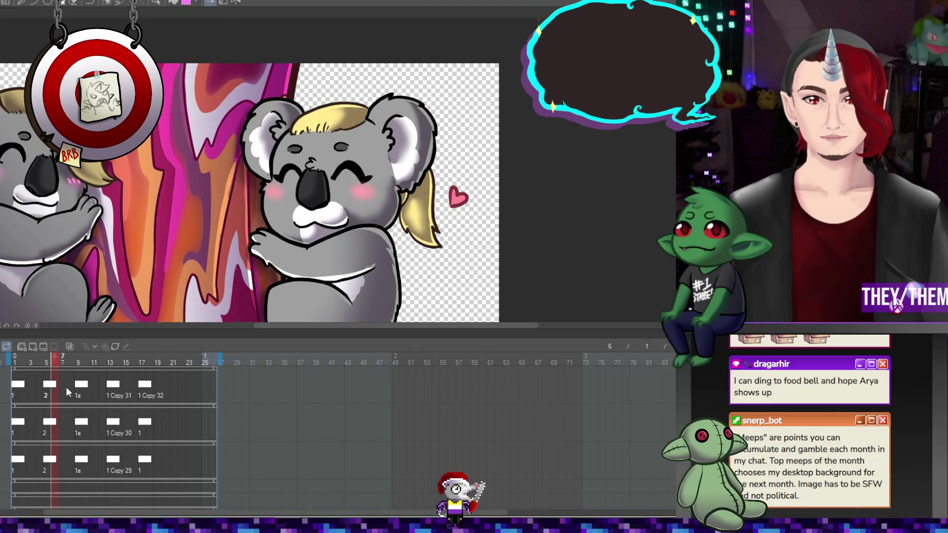
pyautogui.click(63, 385)
pyautogui.click(47, 388)
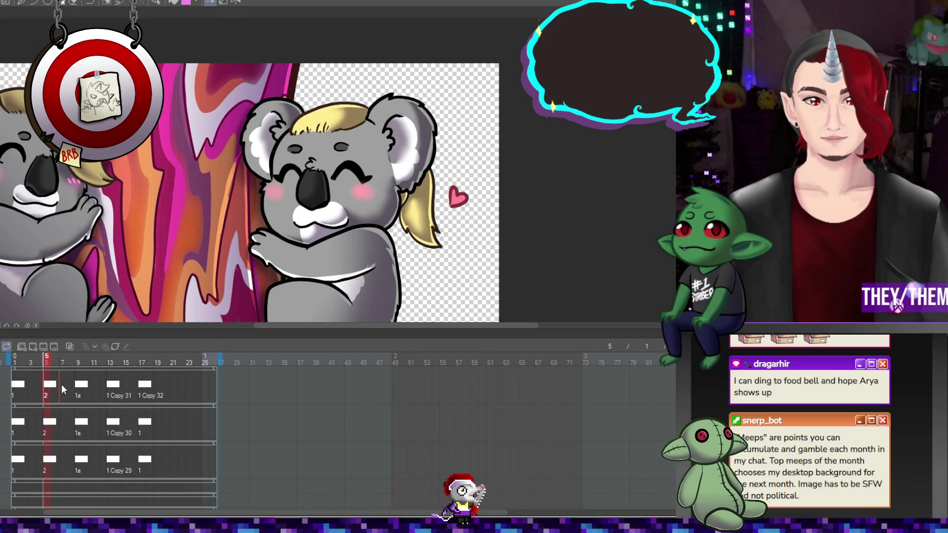
pyautogui.moveTo(55, 384); pyautogui.dragTo(58, 388)
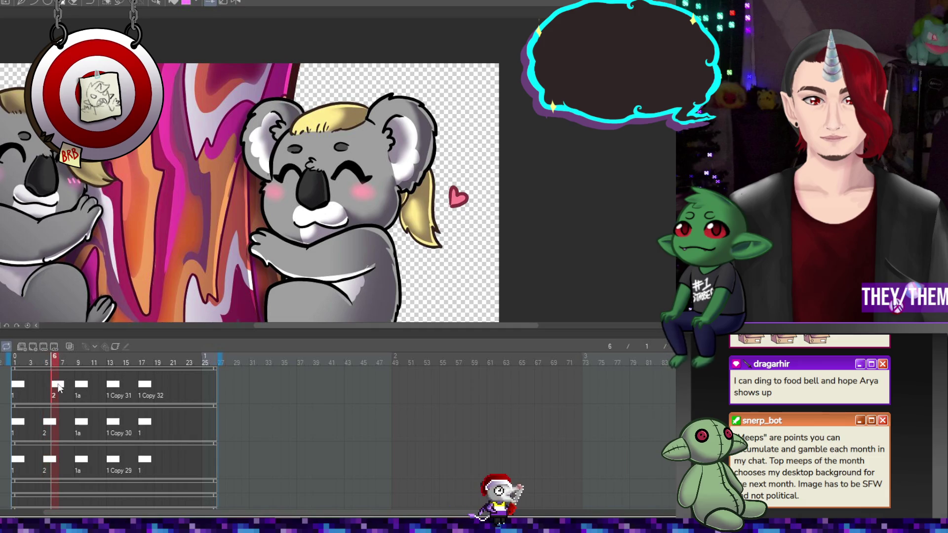
# - Review frames 3–11, then move cel 1 Copy 31 from frame 13 to frame 15
pyautogui.click(29, 384)
pyautogui.click(46, 384)
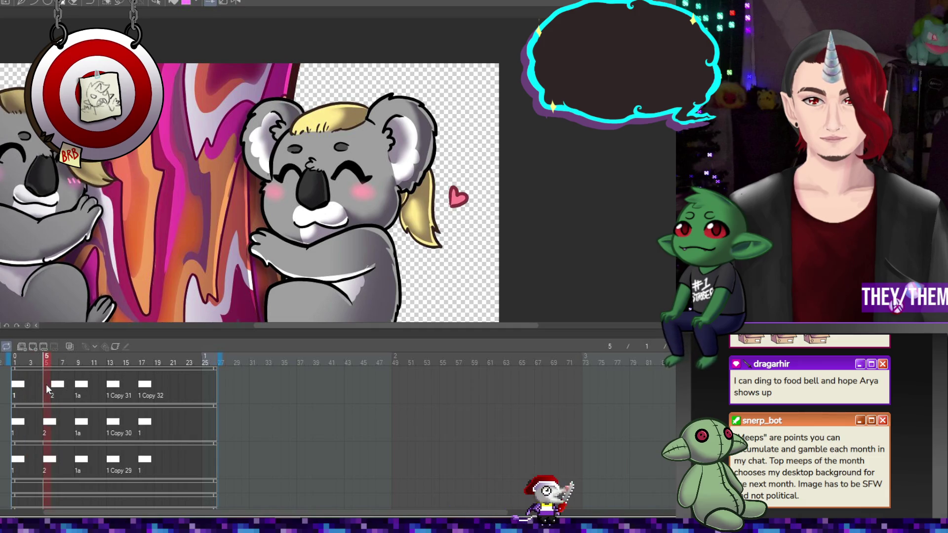
pyautogui.click(78, 385)
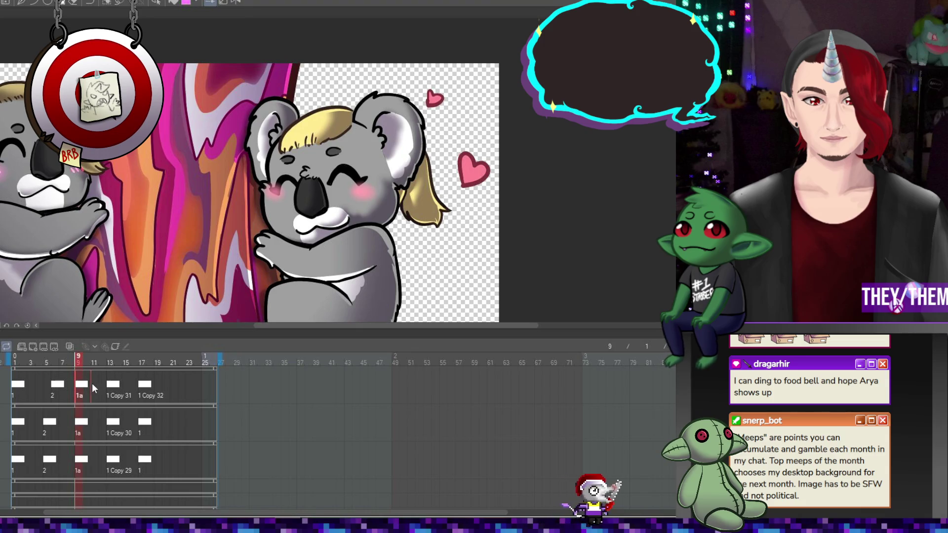
pyautogui.click(55, 385)
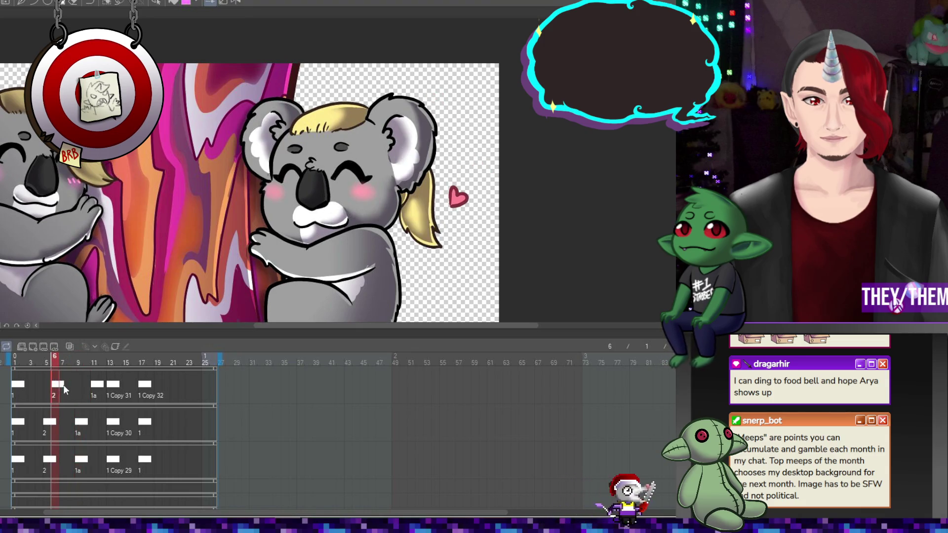
pyautogui.click(62, 386)
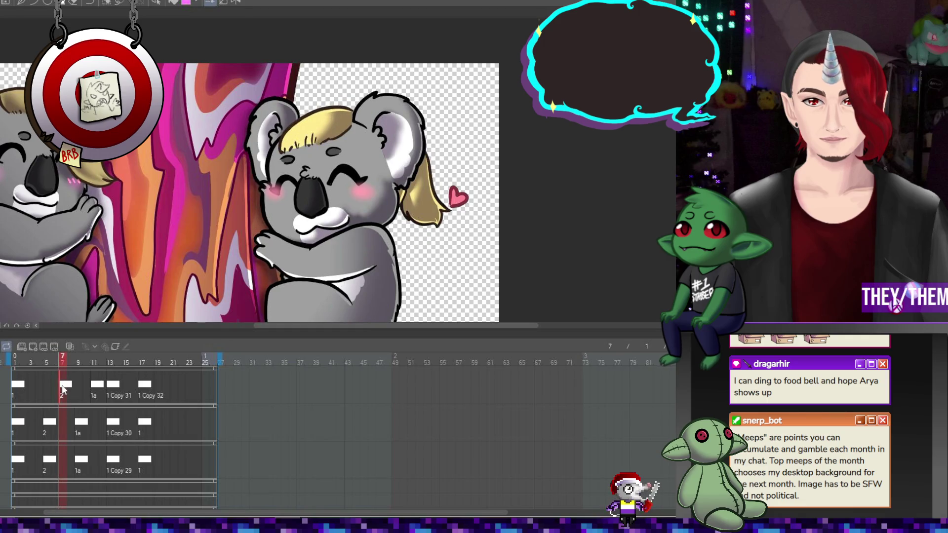
pyautogui.click(85, 386)
pyautogui.click(91, 386)
pyautogui.moveTo(112, 384); pyautogui.dragTo(129, 384)
# - Retime the middle cels: cel 1a to frame 12 and 1 Copy 31 later in the track
pyautogui.click(143, 384)
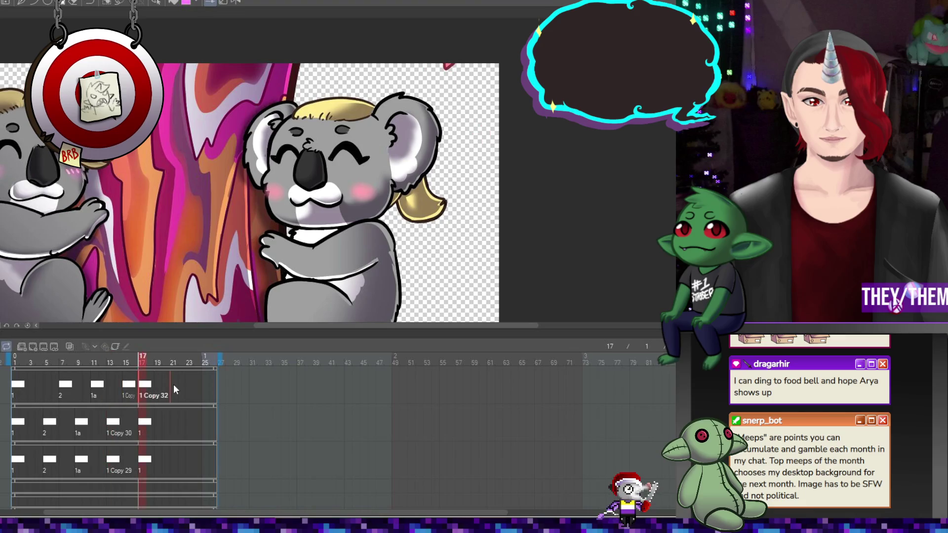
pyautogui.click(93, 386)
pyautogui.click(108, 385)
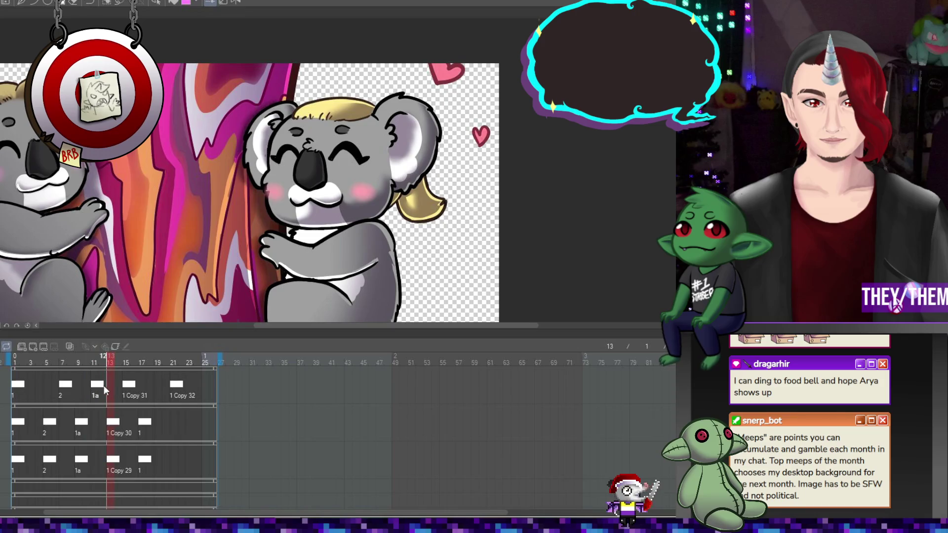
pyautogui.moveTo(111, 385); pyautogui.dragTo(102, 385)
pyautogui.click(129, 386)
pyautogui.click(103, 387)
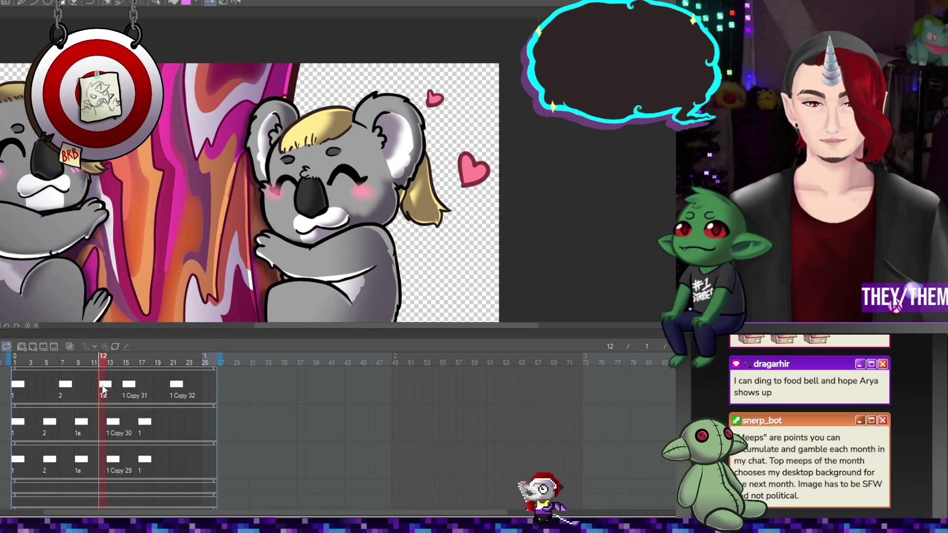
pyautogui.click(115, 385)
pyautogui.moveTo(128, 385); pyautogui.dragTo(117, 385)
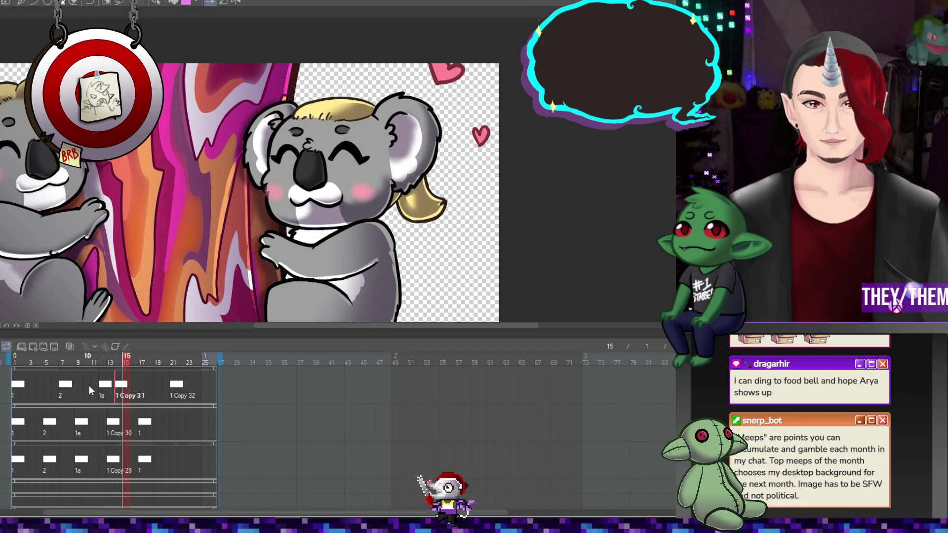
pyautogui.click(102, 387)
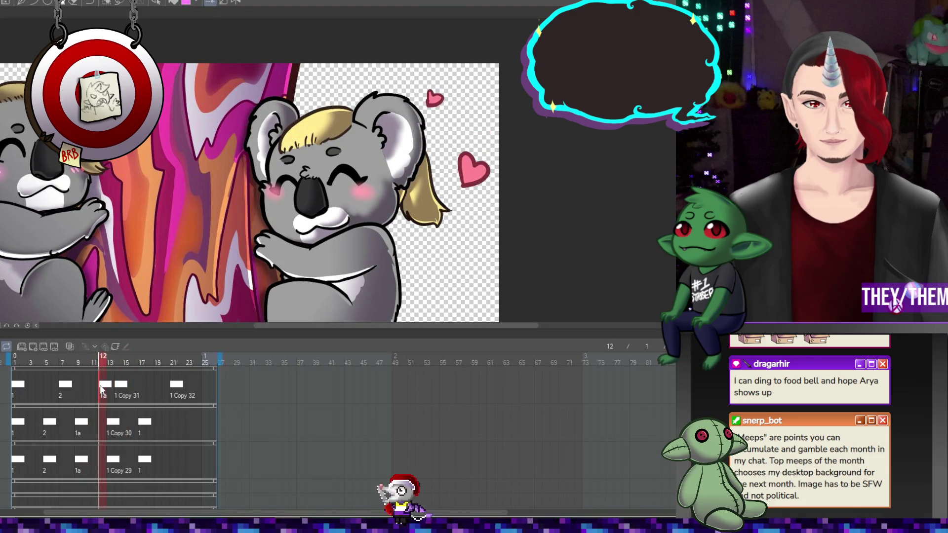
pyautogui.moveTo(122, 384); pyautogui.dragTo(147, 385)
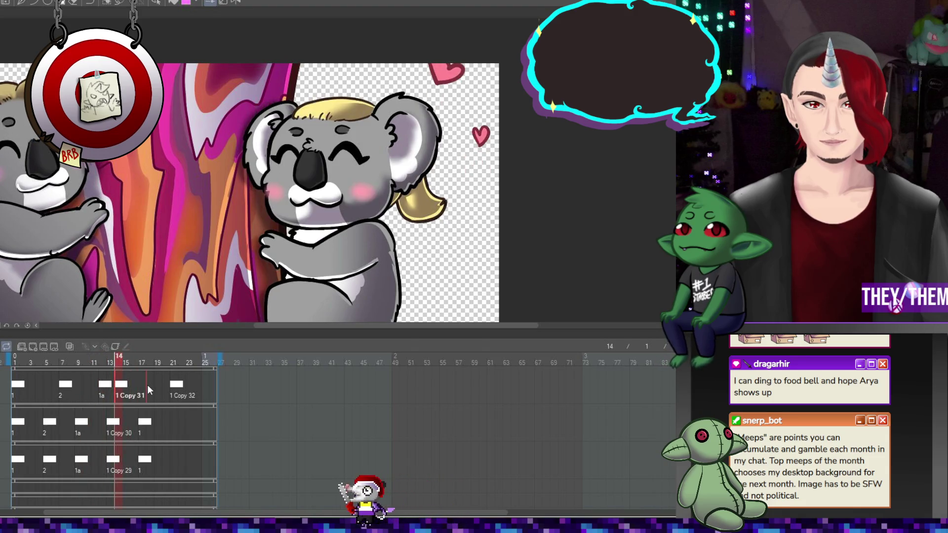
# - Check frames 11–21, then move cel 1 Copy 32 from frame 21 to frame 23
pyautogui.click(76, 386)
pyautogui.click(91, 386)
pyautogui.click(100, 388)
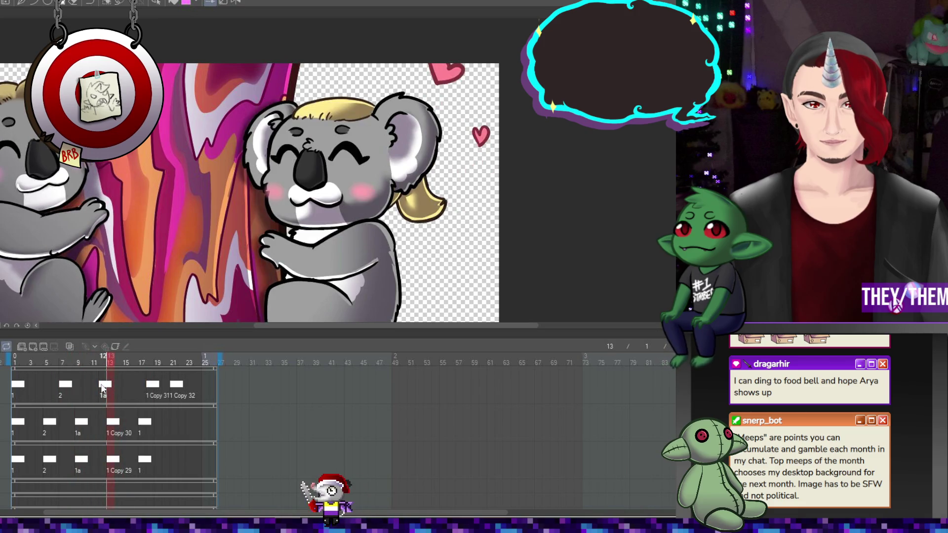
pyautogui.click(153, 389)
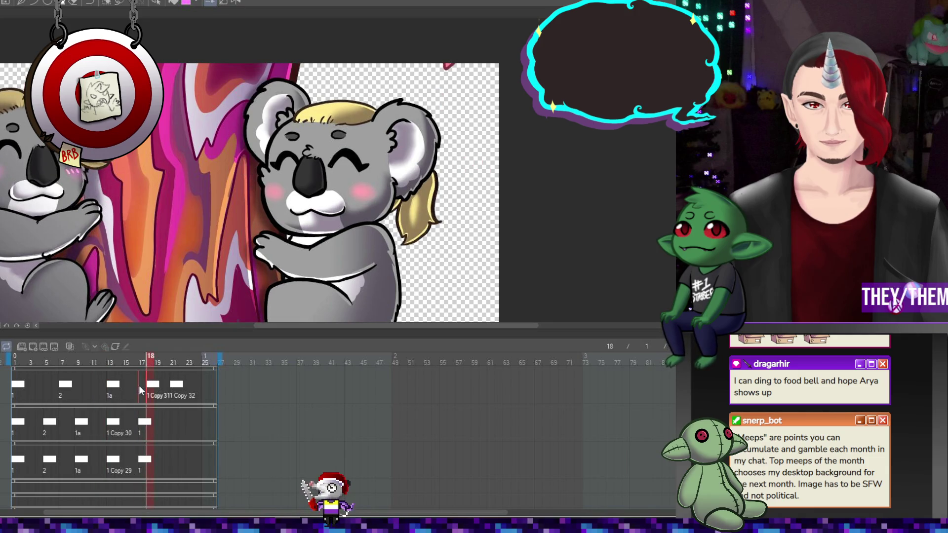
pyautogui.click(173, 388)
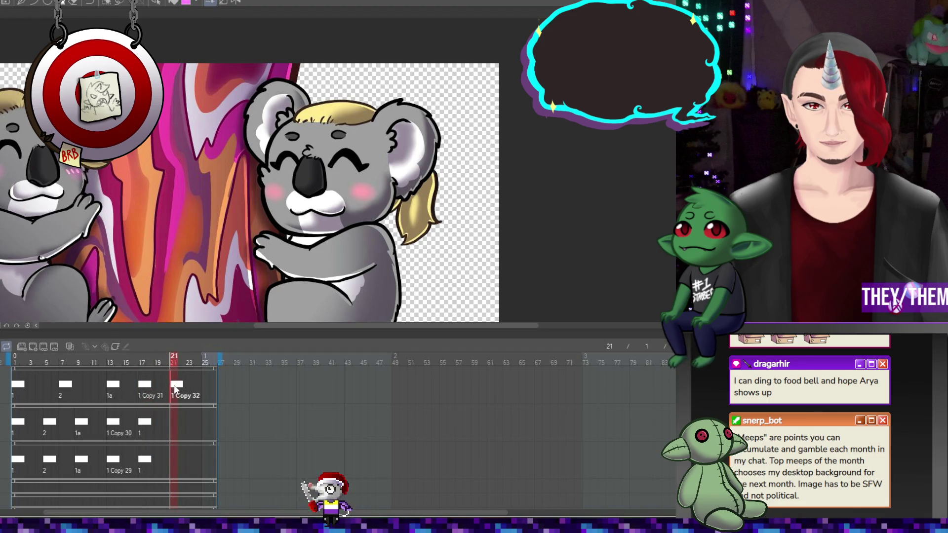
pyautogui.moveTo(188, 385); pyautogui.dragTo(187, 385)
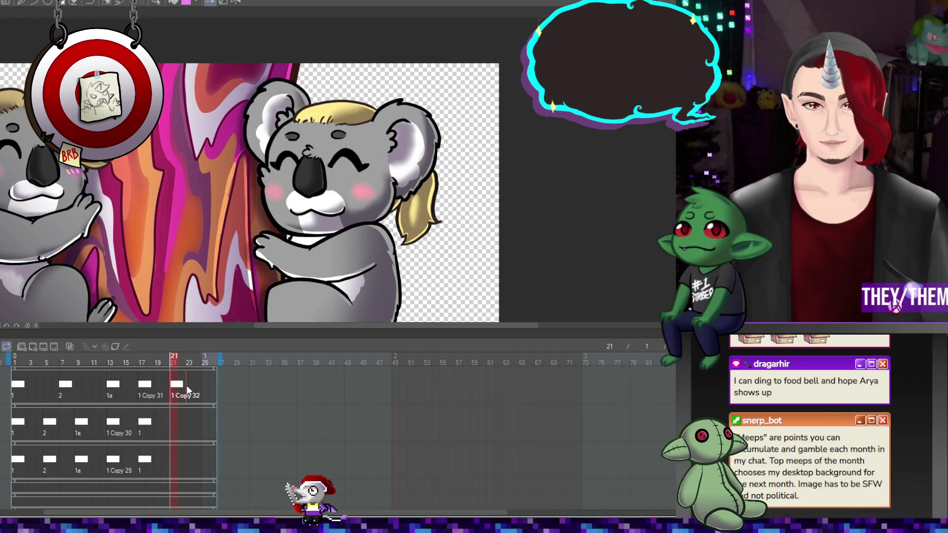
pyautogui.click(64, 379)
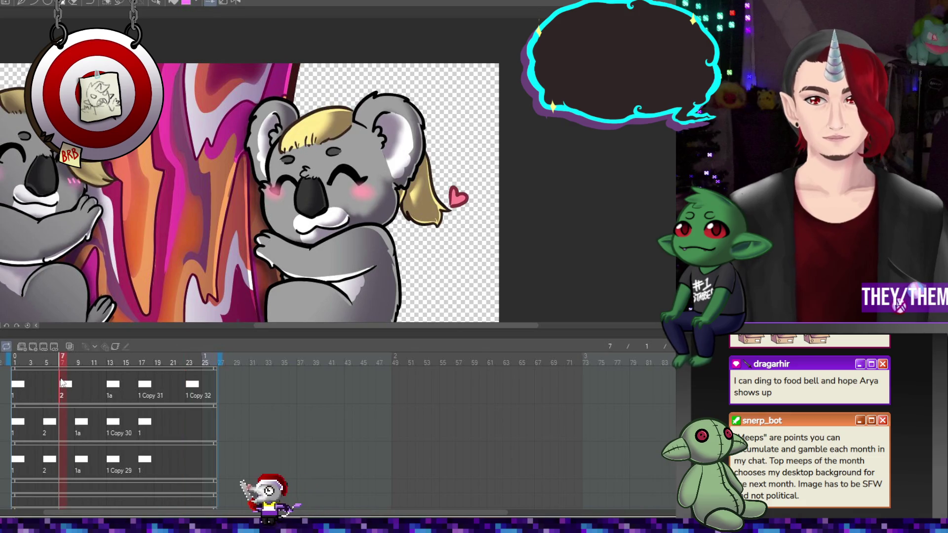
# - Transform the nose and cheeks: shift down on frame 7, raise and rotate counterclockwise on frame 13
pyautogui.hotkey('ctrl', 't')
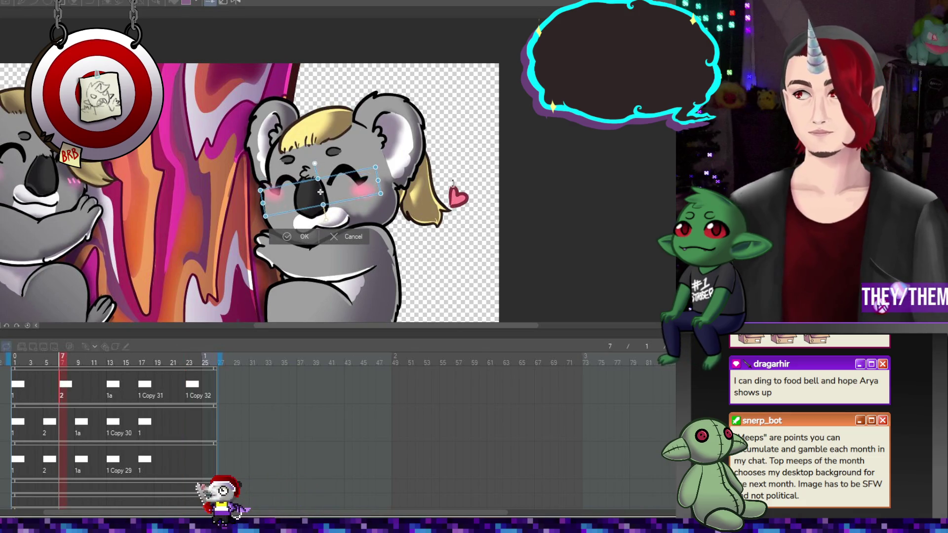
pyautogui.moveTo(320, 192); pyautogui.dragTo(322, 200)
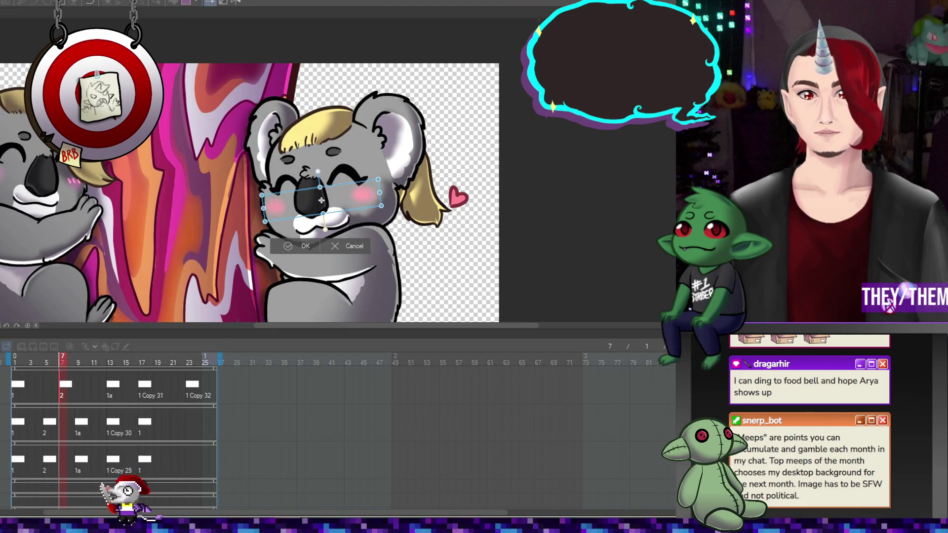
pyautogui.press('Return')
pyautogui.click(110, 363)
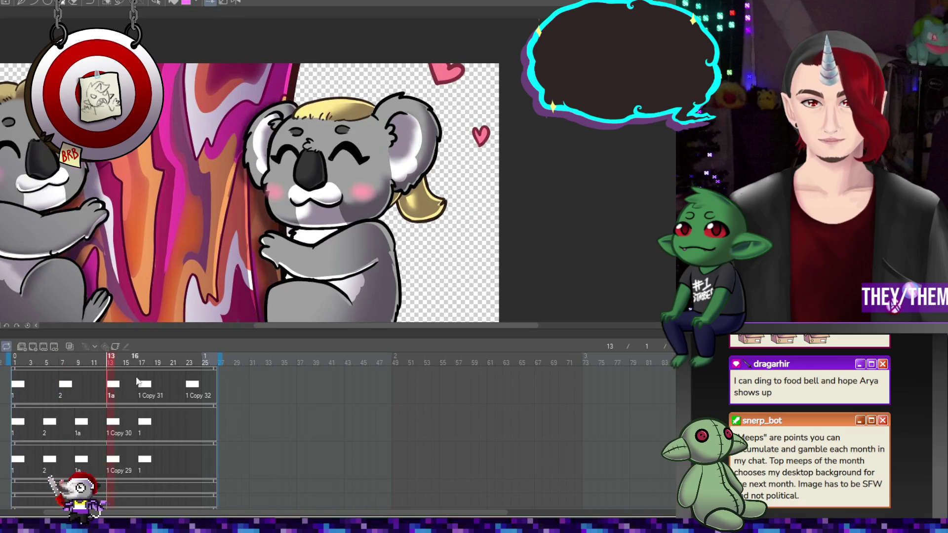
pyautogui.hotkey('ctrl', 't')
pyautogui.moveTo(322, 191); pyautogui.dragTo(322, 178)
pyautogui.moveTo(445, 194); pyautogui.dragTo(445, 187)
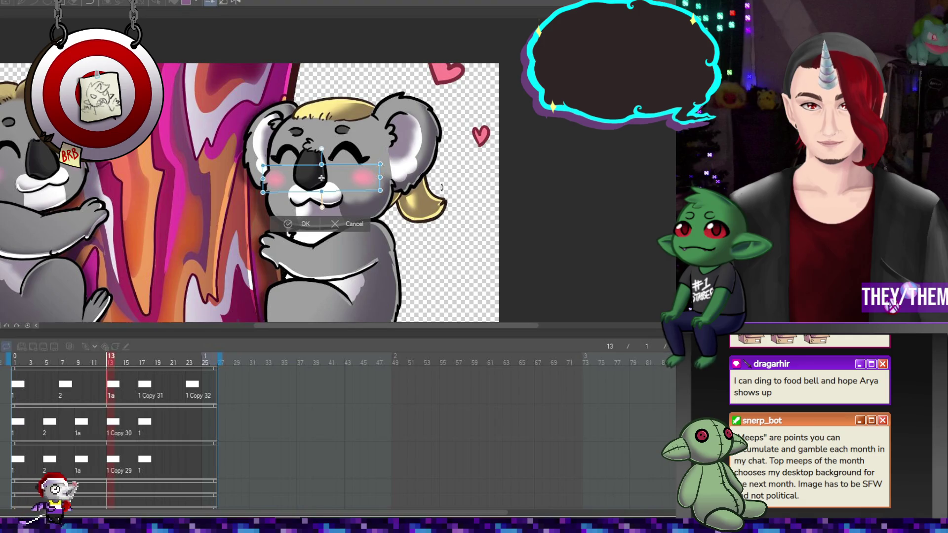
pyautogui.press('Return')
# - Review frames 16–19 and move cel 1 Copy 31 from frame 17 to frame 18
pyautogui.click(146, 389)
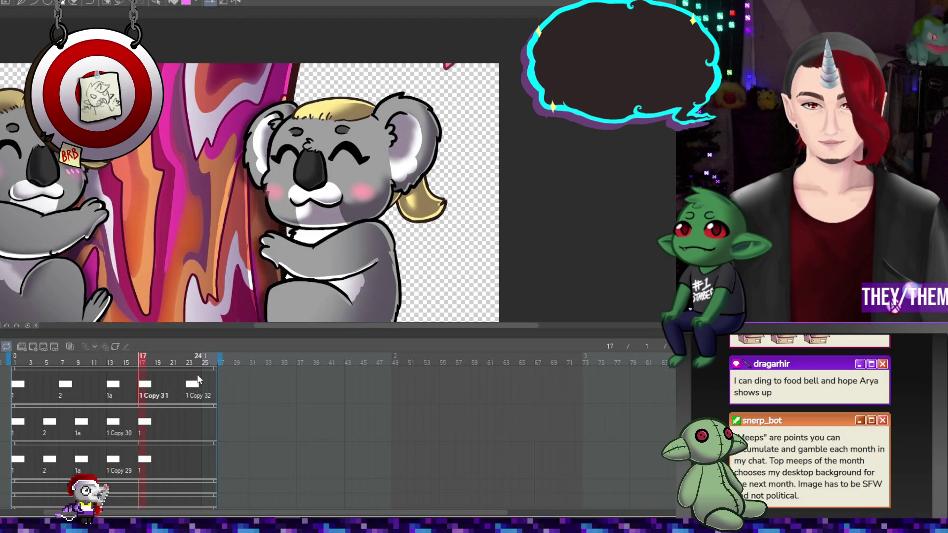
pyautogui.click(132, 387)
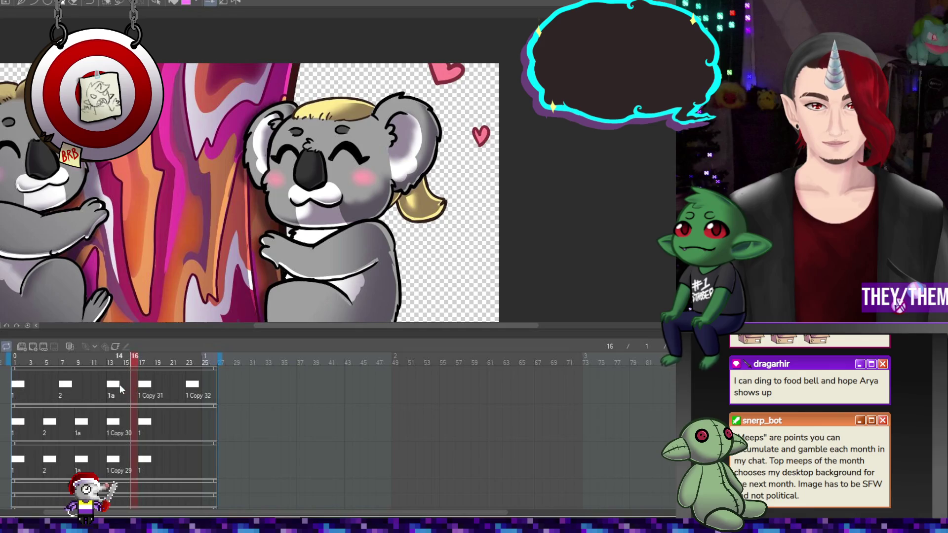
pyautogui.click(141, 384)
pyautogui.click(158, 384)
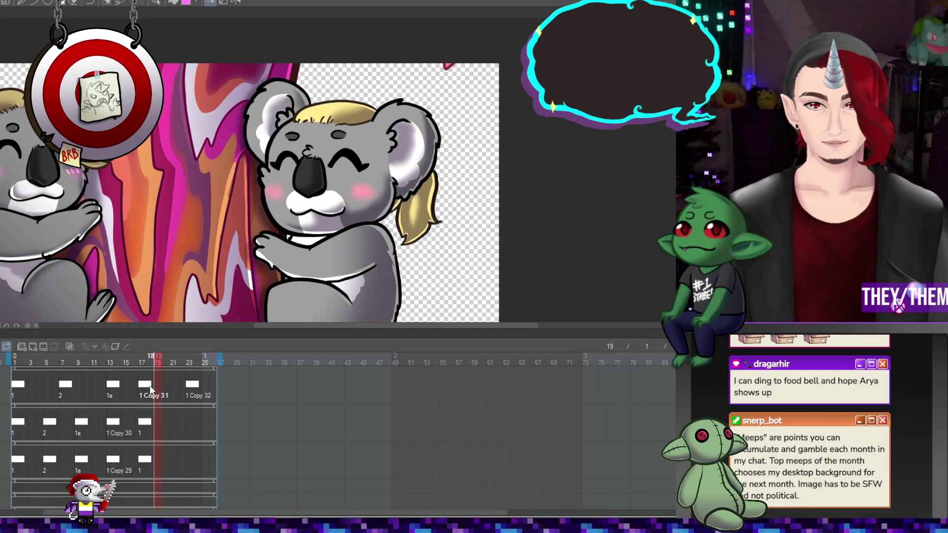
pyautogui.click(145, 389)
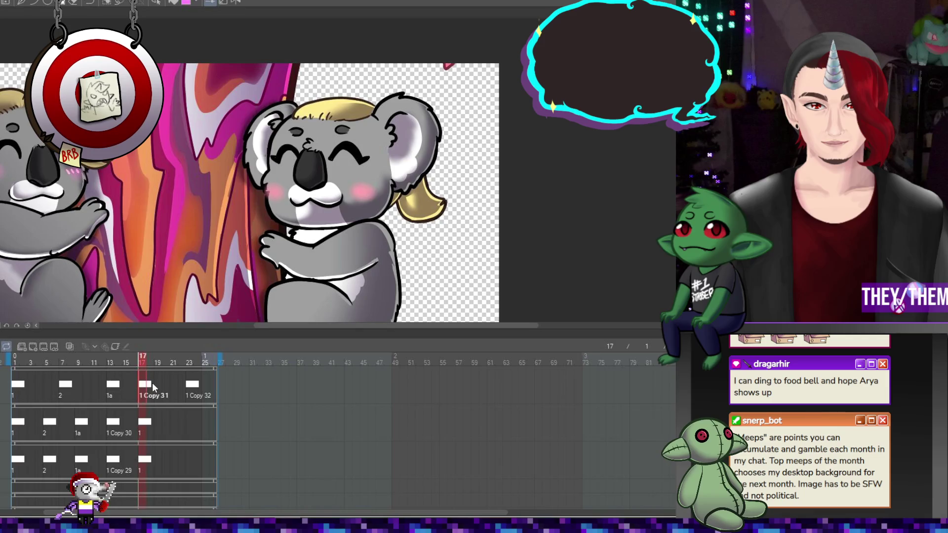
pyautogui.moveTo(152, 384); pyautogui.dragTo(151, 384)
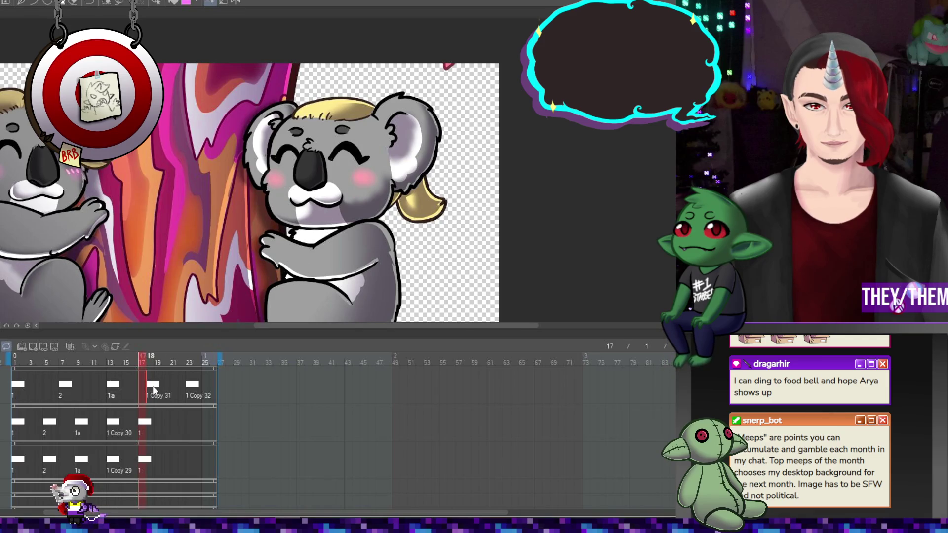
# - Raise the nose and cheeks on frame 18, rotate and shift them on frame 23, then play back
pyautogui.click(152, 386)
pyautogui.hotkey('ctrl', 't')
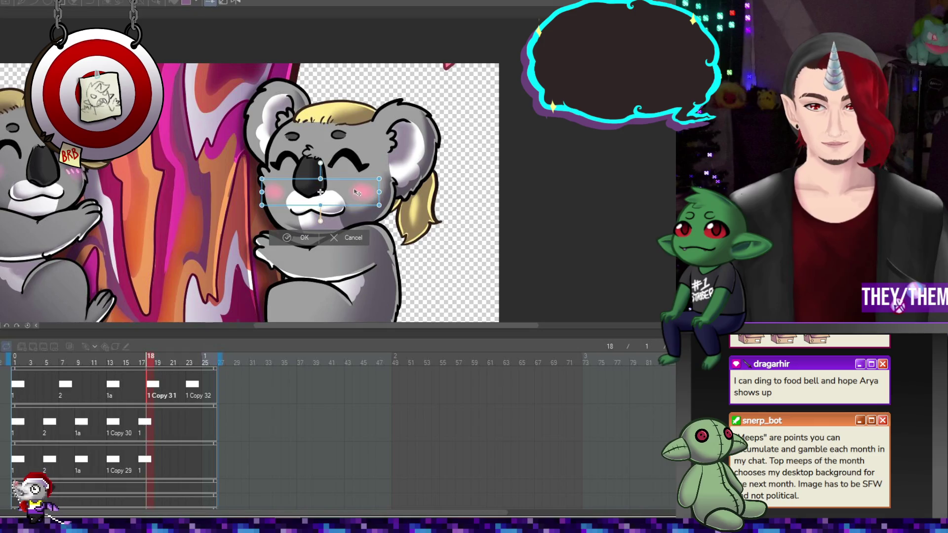
pyautogui.moveTo(355, 190); pyautogui.dragTo(354, 184)
pyautogui.press('Return')
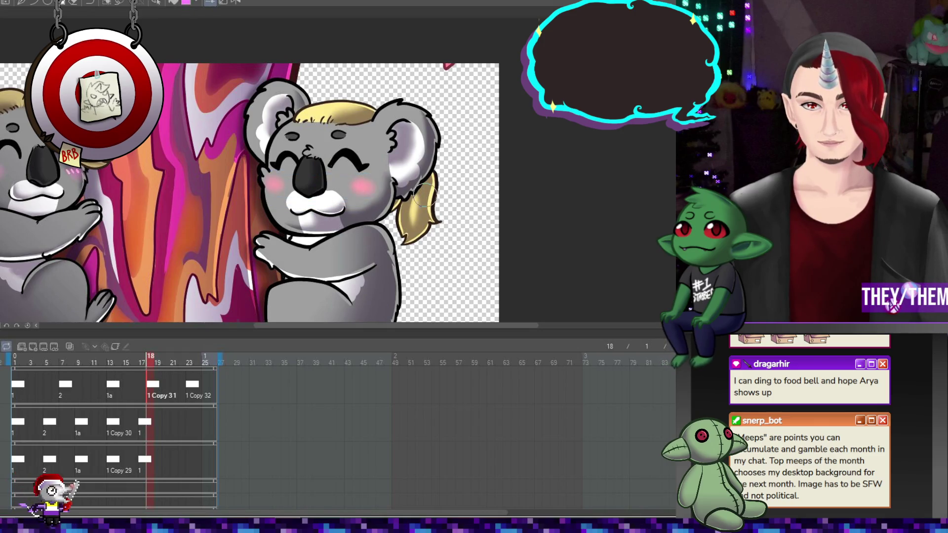
pyautogui.click(193, 386)
pyautogui.hotkey('ctrl', 't')
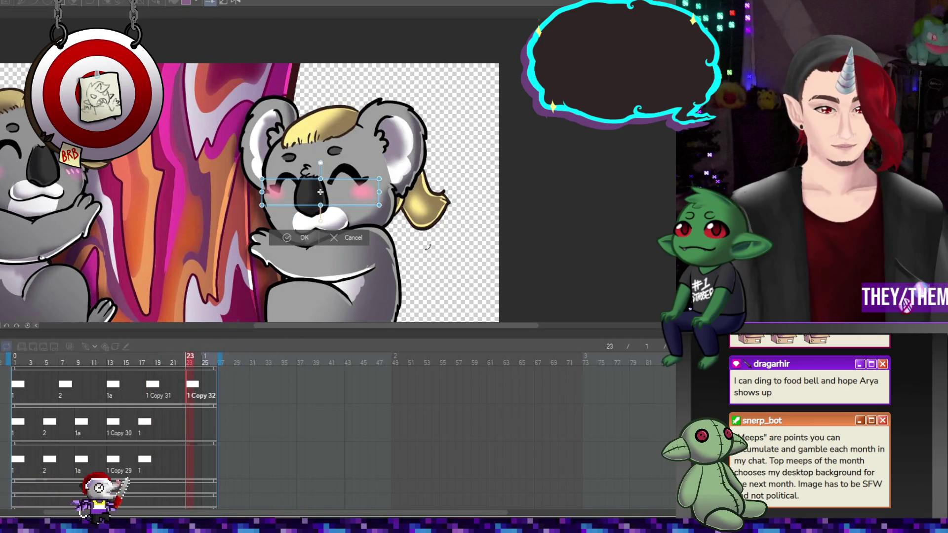
pyautogui.moveTo(389, 210); pyautogui.dragTo(451, 219)
pyautogui.moveTo(357, 204); pyautogui.dragTo(354, 200)
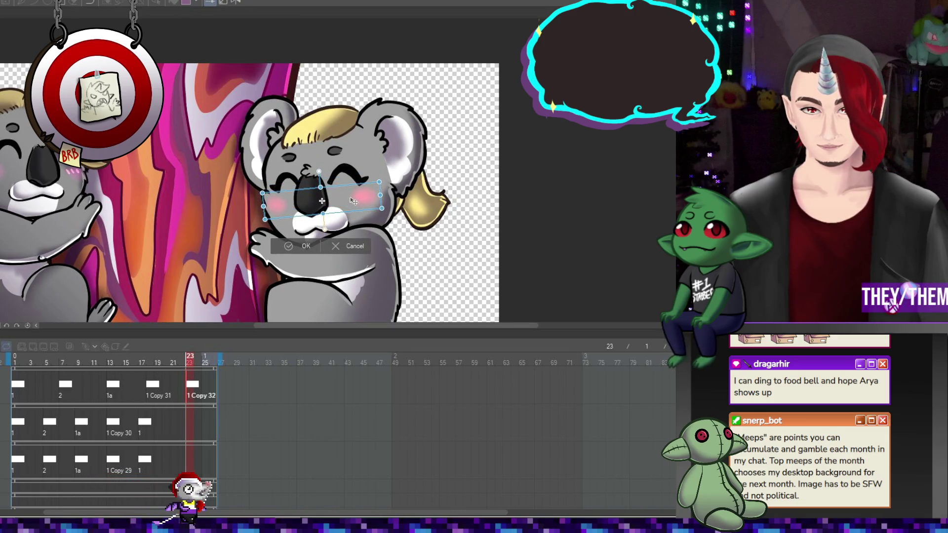
pyautogui.press('Return')
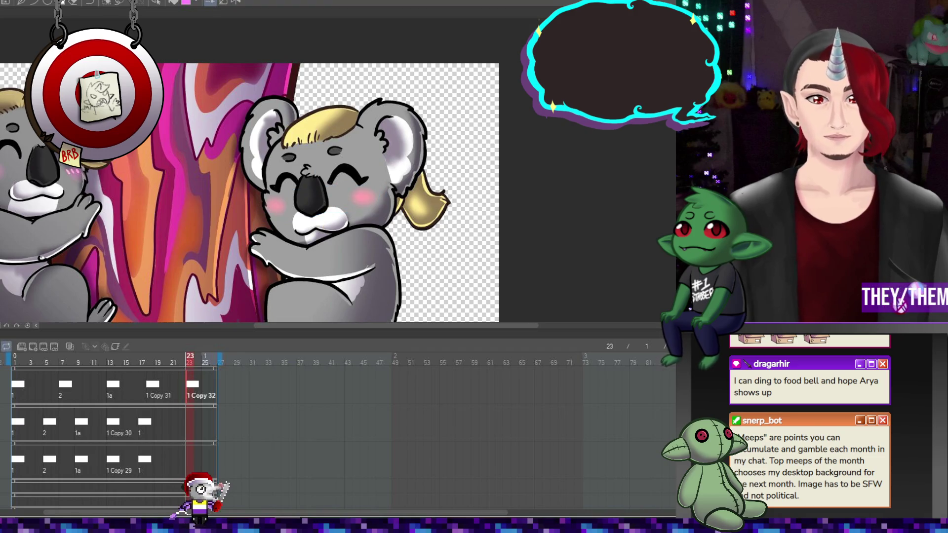
pyautogui.click(6, 346)
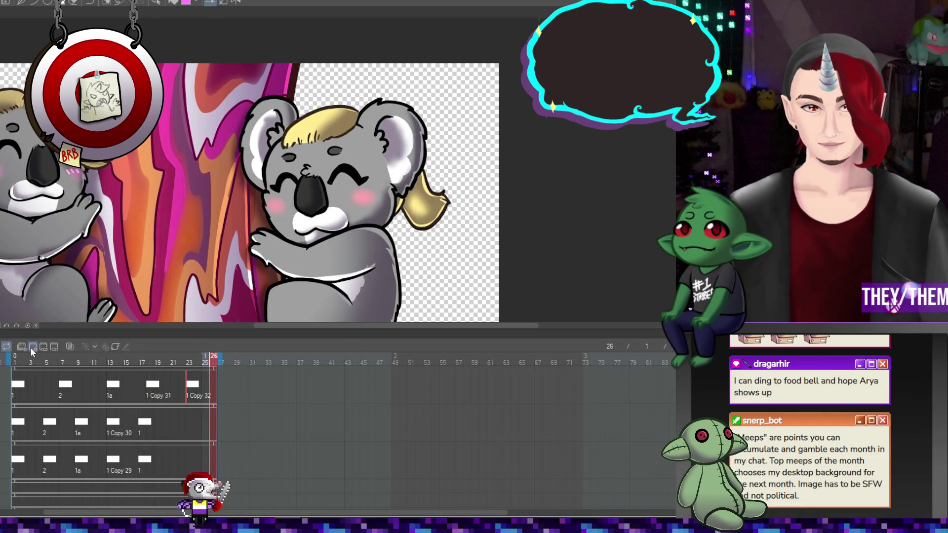
# - Add a new empty animation track on top with a new cel 1 at frame 1
pyautogui.scroll(1, 20, 379)
pyautogui.click(13, 383)
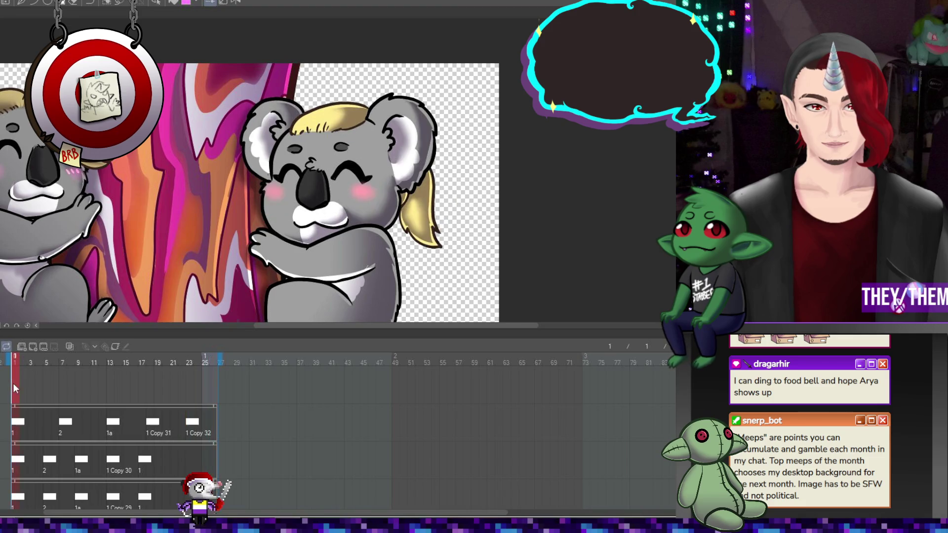
pyautogui.click(35, 347)
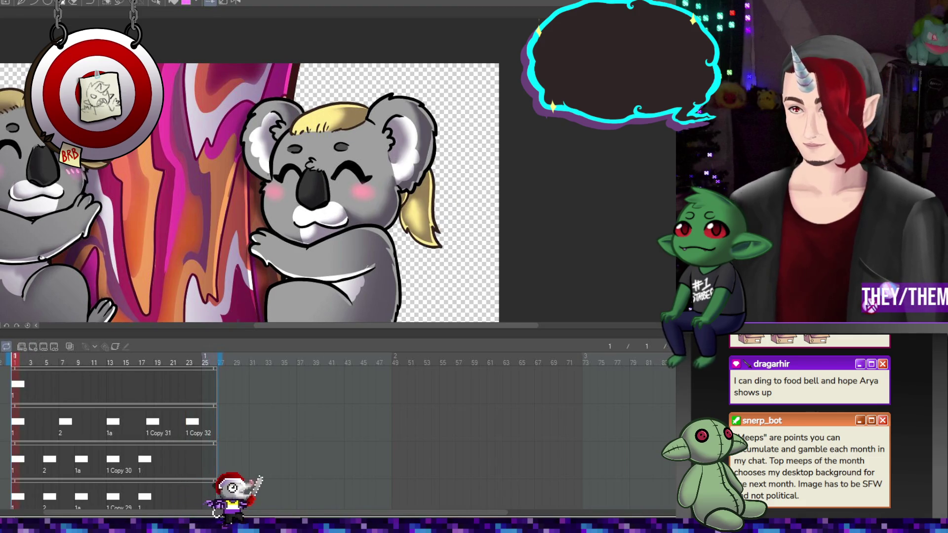
# - Zoom in and put pink blush stripes on both of the right koala's cheeks
pyautogui.scroll(5, 322, 179)
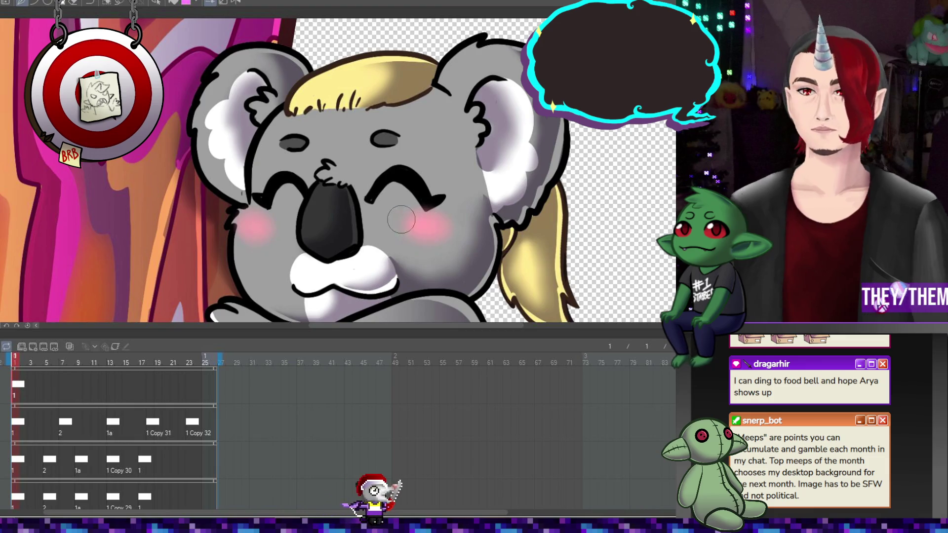
pyautogui.moveTo(405, 221); pyautogui.dragTo(413, 229)
pyautogui.hotkey('ctrl', 'z')
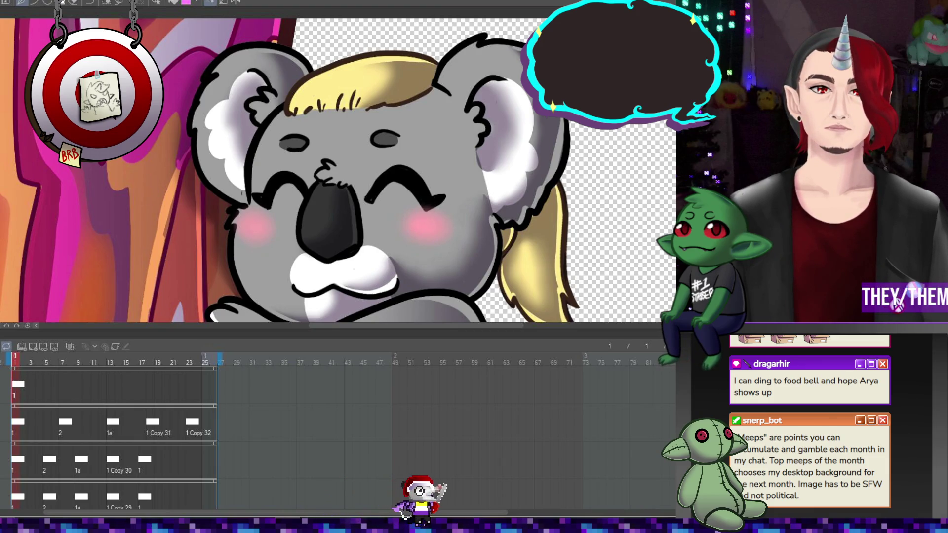
pyautogui.moveTo(412, 223); pyautogui.dragTo(419, 232)
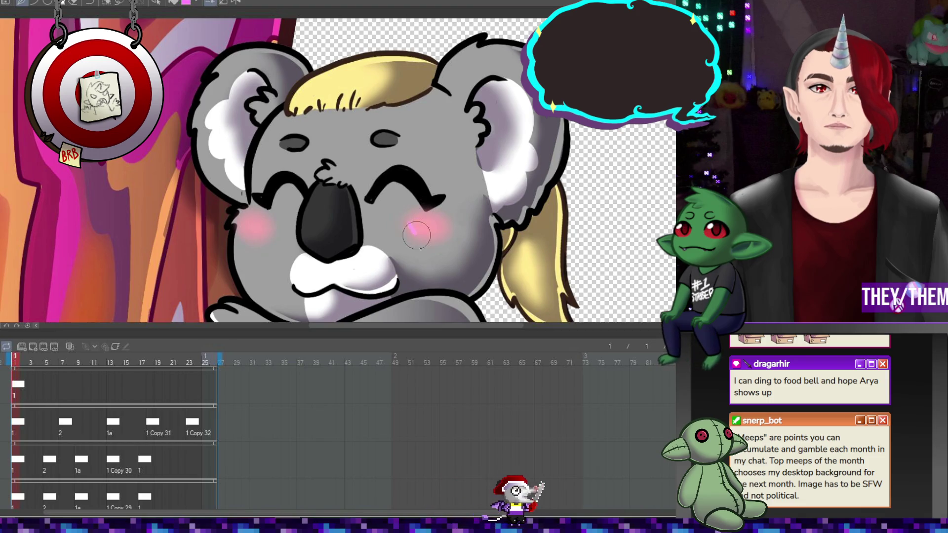
pyautogui.hotkey('ctrl', 'z')
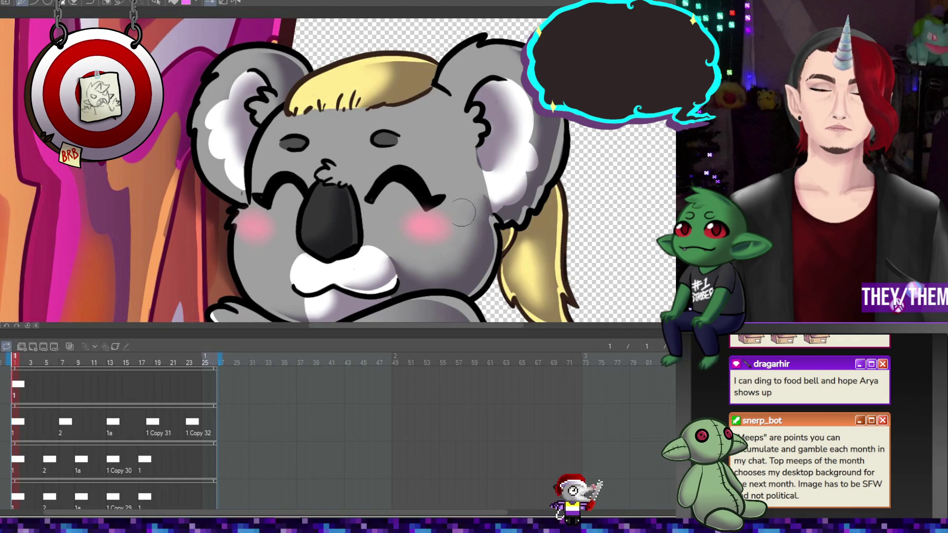
pyautogui.hotkey('ctrl', 'y')
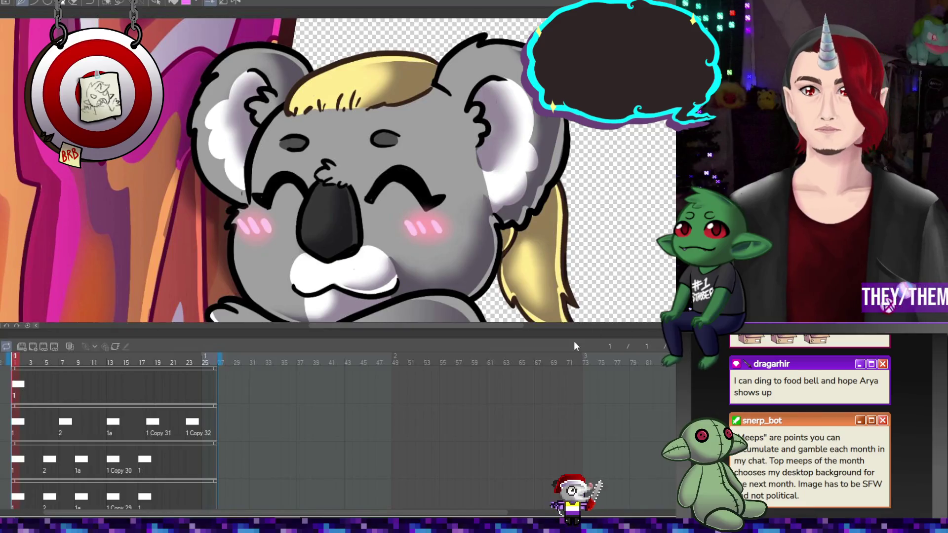
pyautogui.scroll(-4, 311, 173)
pyautogui.scroll(2, 311, 173)
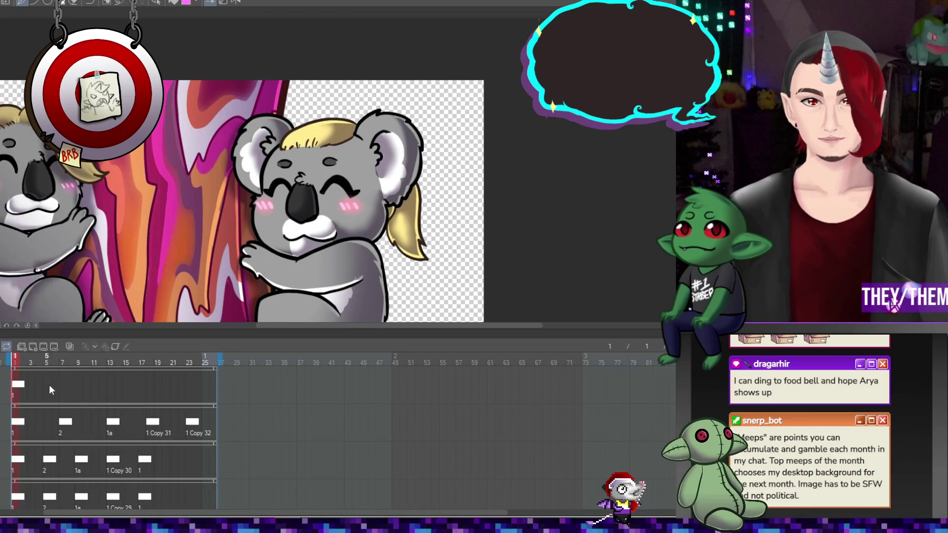
# - On the blush-line track, assign cel 2 to frame 7 and new blush cel copies to frames 18 and 23
pyautogui.rightClick(63, 387)
pyautogui.click(81, 186)
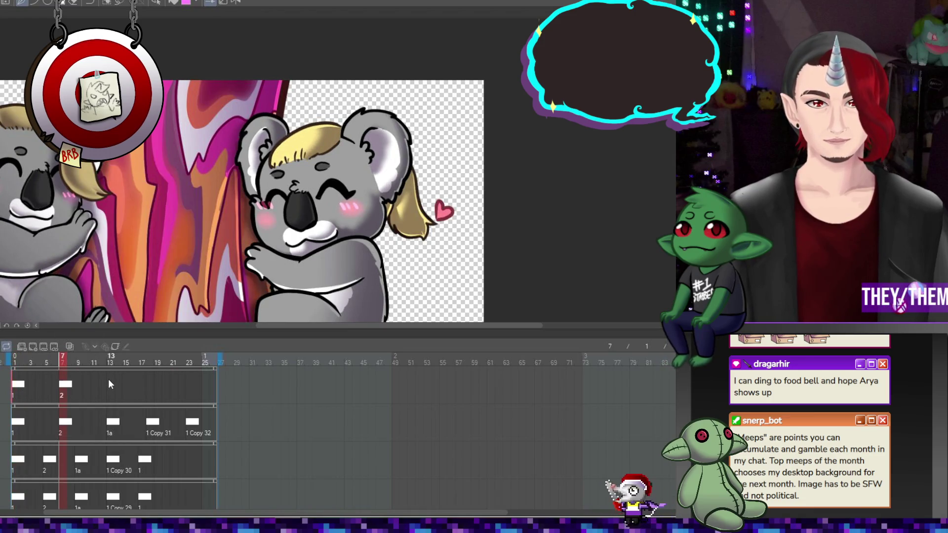
pyautogui.rightClick(108, 384)
pyautogui.click(121, 194)
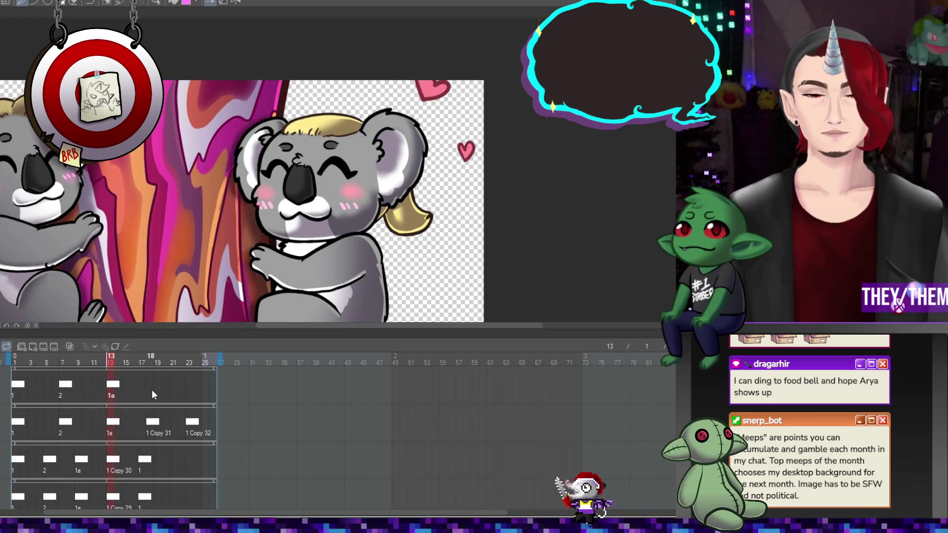
pyautogui.rightClick(152, 390)
pyautogui.click(165, 202)
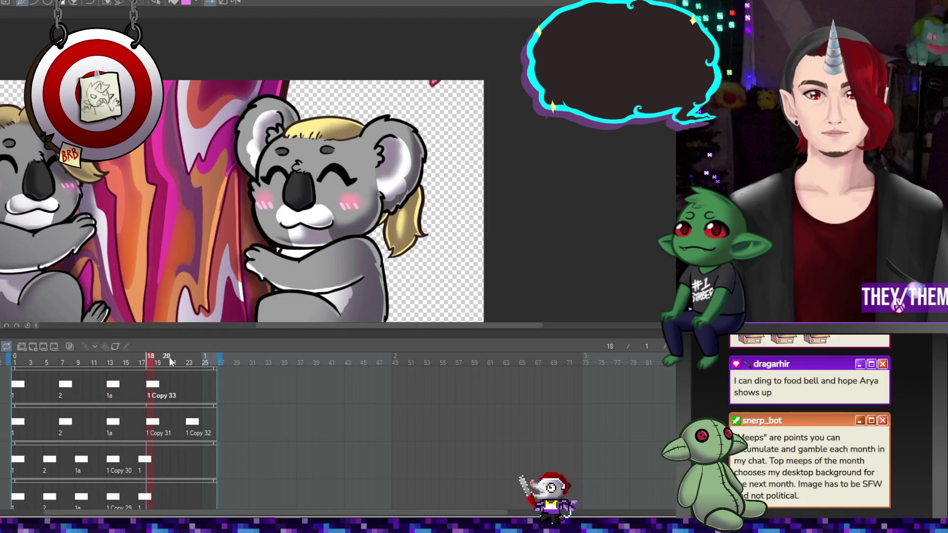
pyautogui.rightClick(186, 390)
pyautogui.click(206, 214)
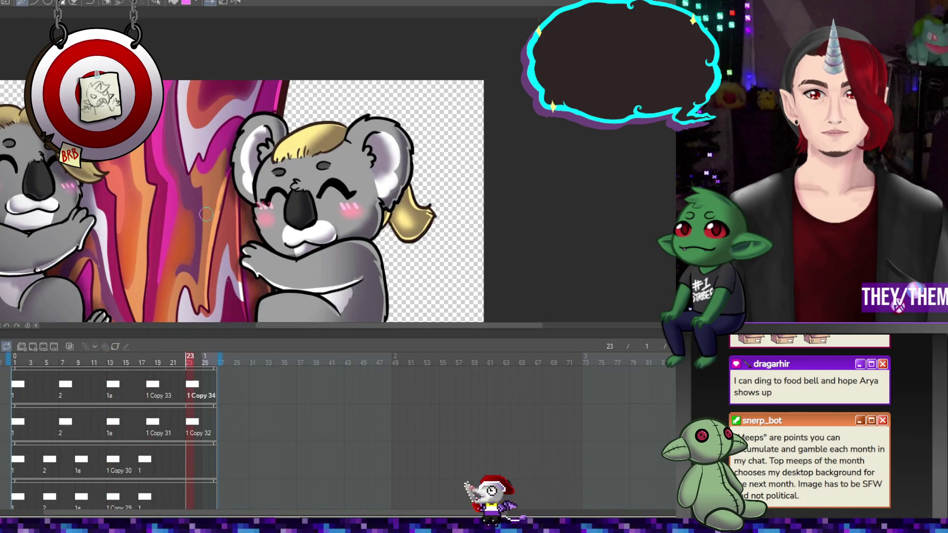
pyautogui.click(15, 386)
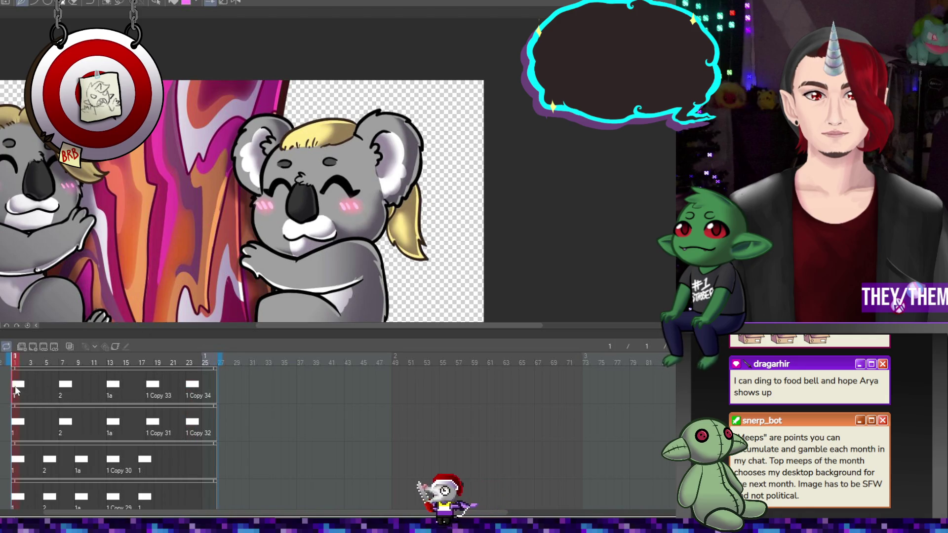
# - Reposition, tilt and slightly raise the blush stripes on frame 7
pyautogui.click(66, 386)
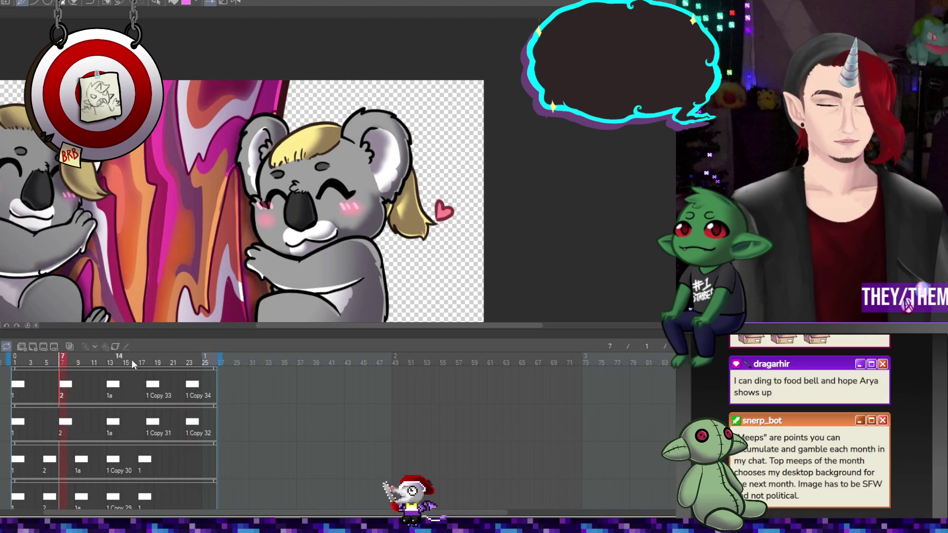
pyautogui.hotkey('ctrl', 't')
pyautogui.scroll(3, 362, 211)
pyautogui.moveTo(316, 212); pyautogui.dragTo(413, 207)
pyautogui.moveTo(326, 212); pyautogui.dragTo(325, 209)
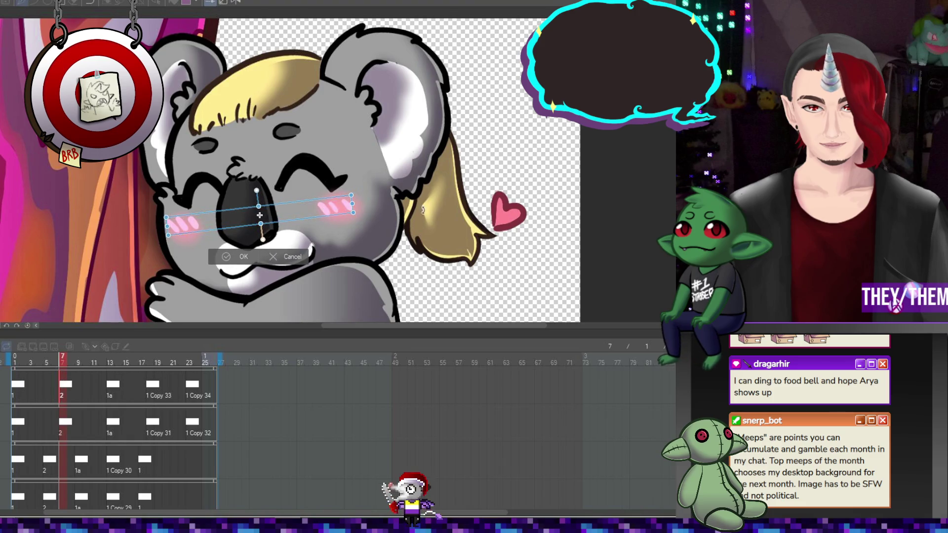
pyautogui.press('Return')
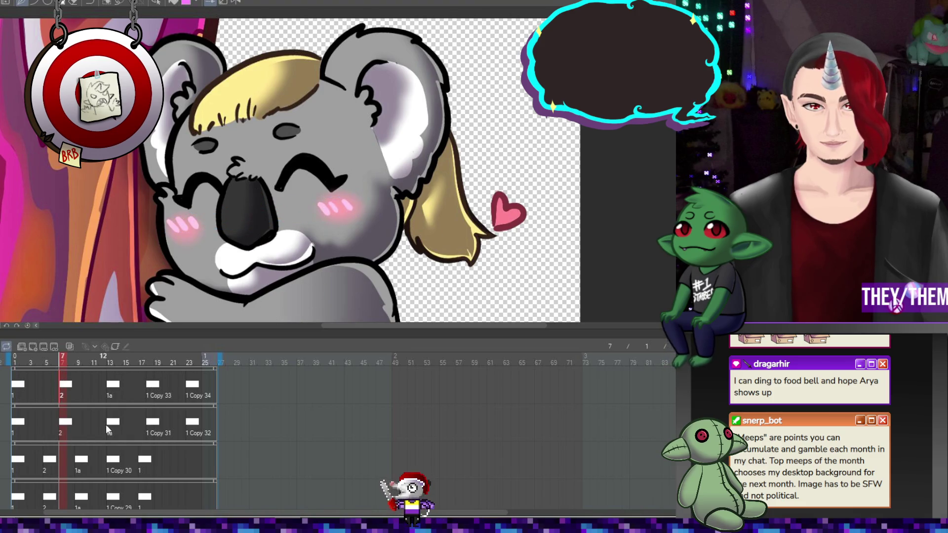
# - Lift the frame-13 blush stripes up to the nose line
pyautogui.click(112, 424)
pyautogui.hotkey('ctrl', 't')
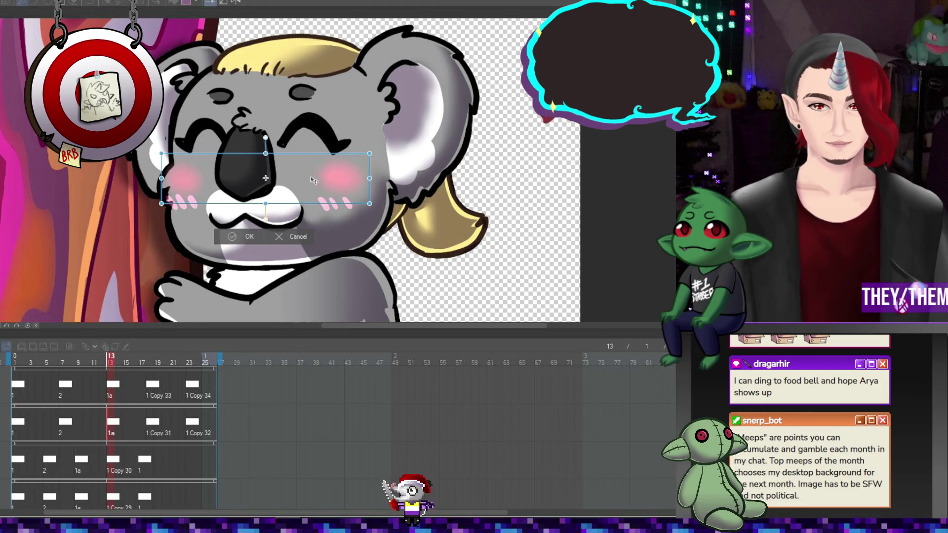
pyautogui.moveTo(317, 183); pyautogui.dragTo(315, 183)
pyautogui.hotkey('ctrl', 'z')
pyautogui.press('Return')
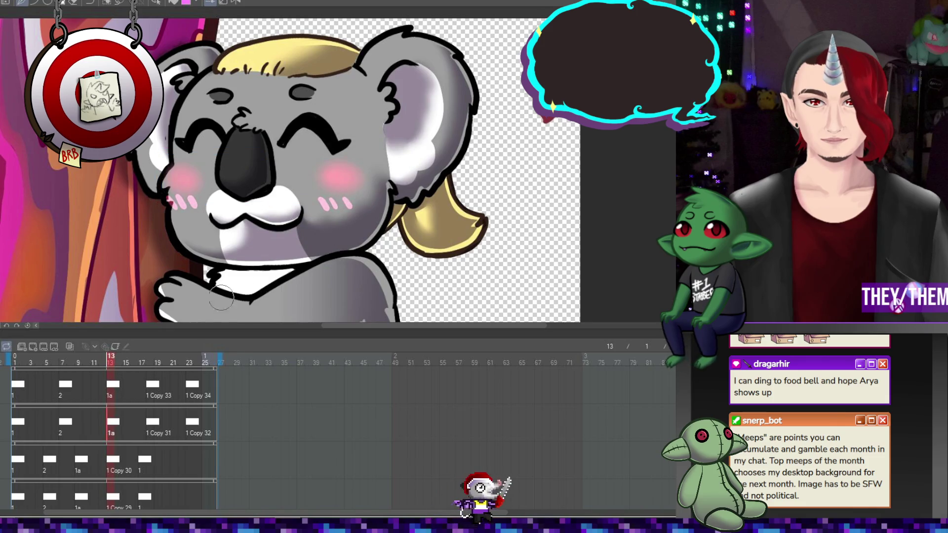
pyautogui.hotkey('ctrl', 't')
pyautogui.moveTo(326, 205); pyautogui.dragTo(326, 178)
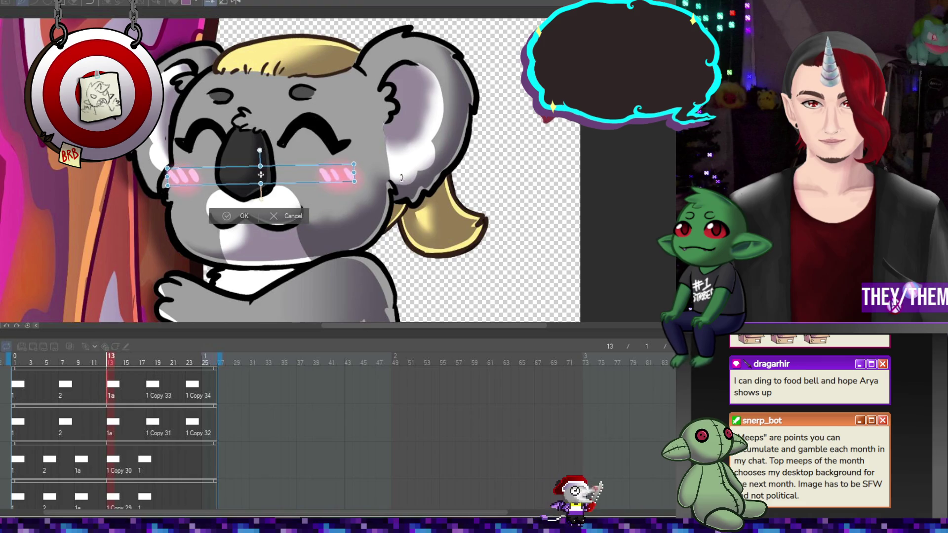
pyautogui.press('Return')
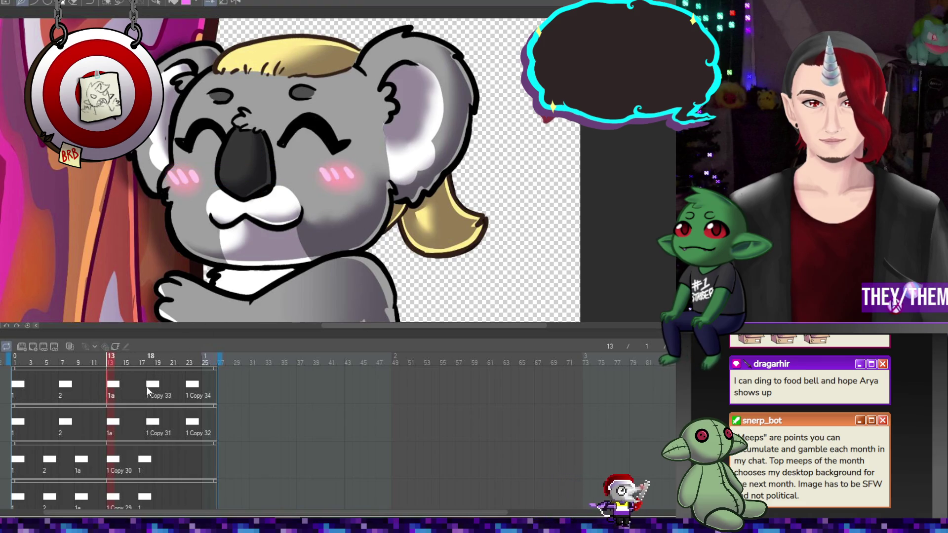
# - Raise the frame-18 blush toward the nose and tilt it slightly clockwise
pyautogui.press('Right')
pyautogui.hotkey('ctrl', 't')
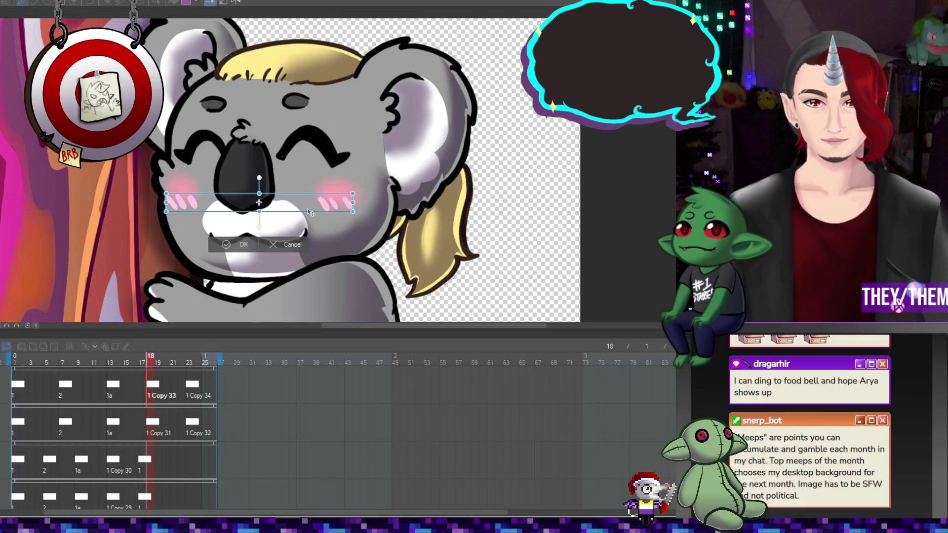
pyautogui.moveTo(311, 208); pyautogui.dragTo(310, 195)
pyautogui.moveTo(398, 187); pyautogui.dragTo(397, 191)
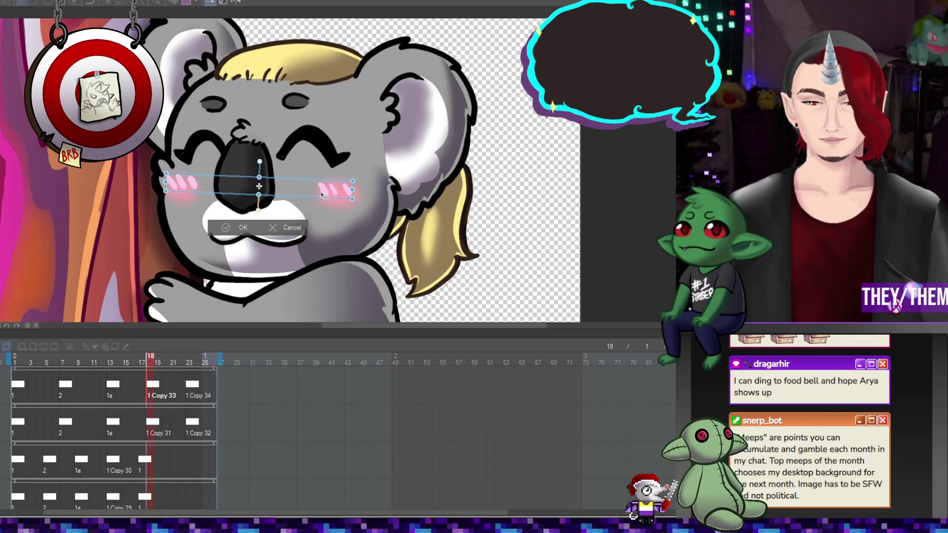
pyautogui.press('Return')
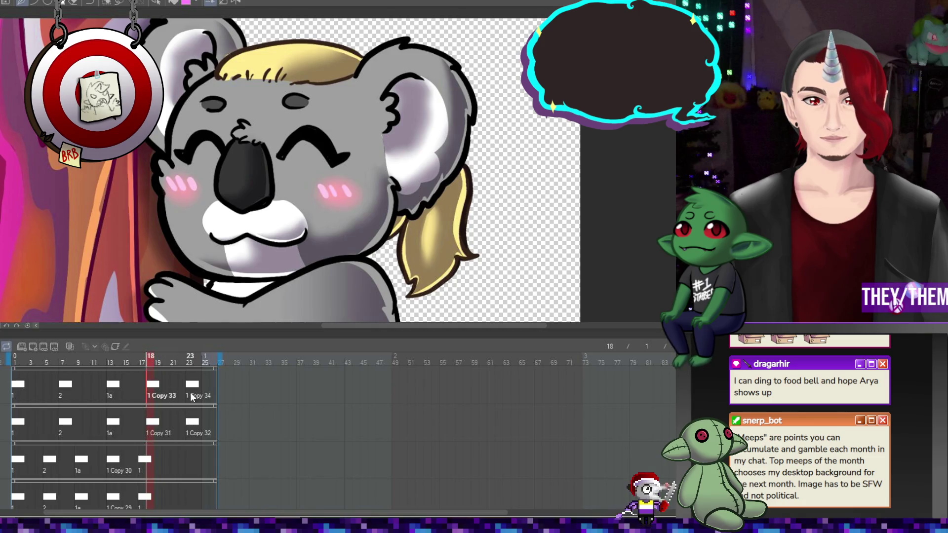
# - Tilt the frame-23 blush counter-clockwise and nudge it up and right
pyautogui.click(191, 388)
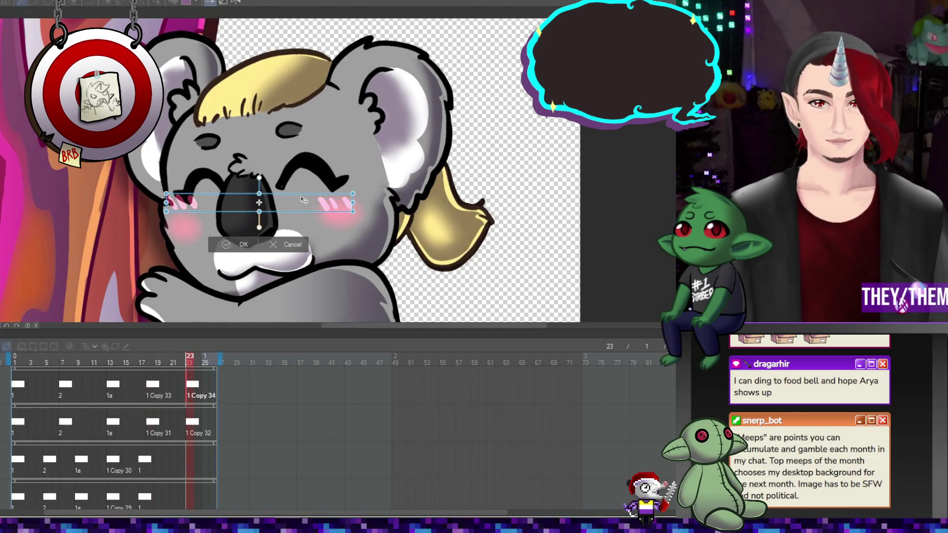
pyautogui.hotkey('ctrl', 't')
pyautogui.moveTo(303, 220); pyautogui.dragTo(304, 227)
pyautogui.moveTo(424, 245); pyautogui.dragTo(423, 237)
pyautogui.moveTo(322, 223); pyautogui.dragTo(324, 218)
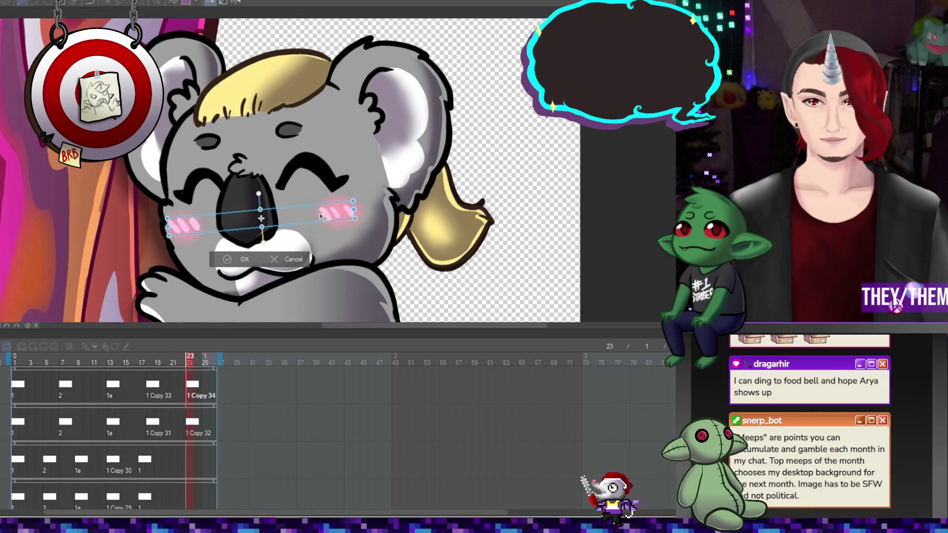
pyautogui.press('Return')
pyautogui.scroll(-5, 242, 228)
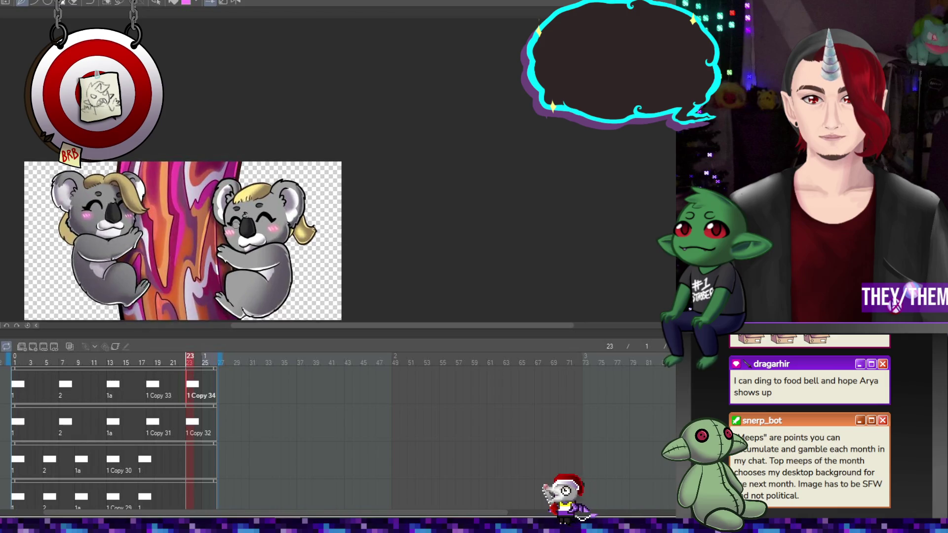
# - Recentre the koalas, stop playback, maximize the window and replay the koala loop
pyautogui.scroll(2, 236, 226)
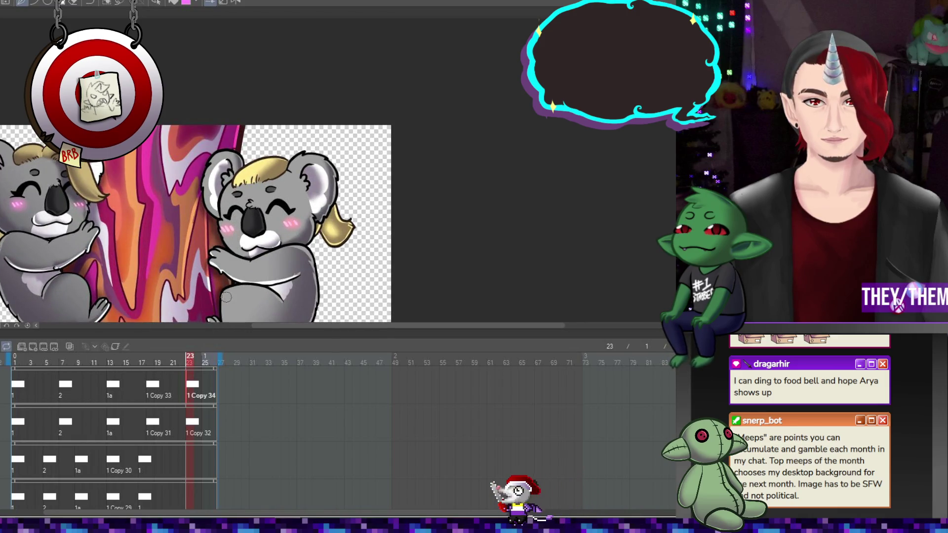
pyautogui.scroll(-3, 226, 297)
pyautogui.scroll(2, 240, 290)
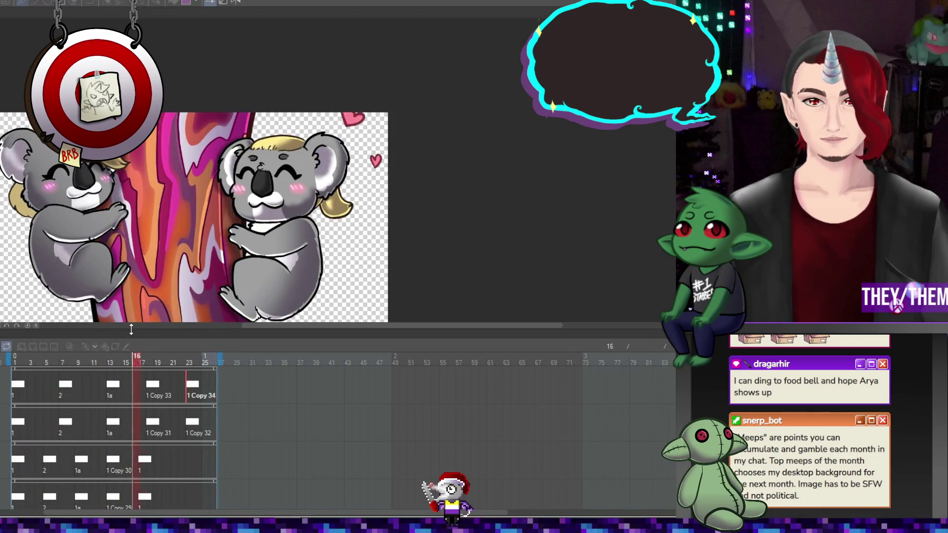
pyautogui.moveTo(90, 268); pyautogui.dragTo(86, 256)
pyautogui.scroll(1, 163, 262)
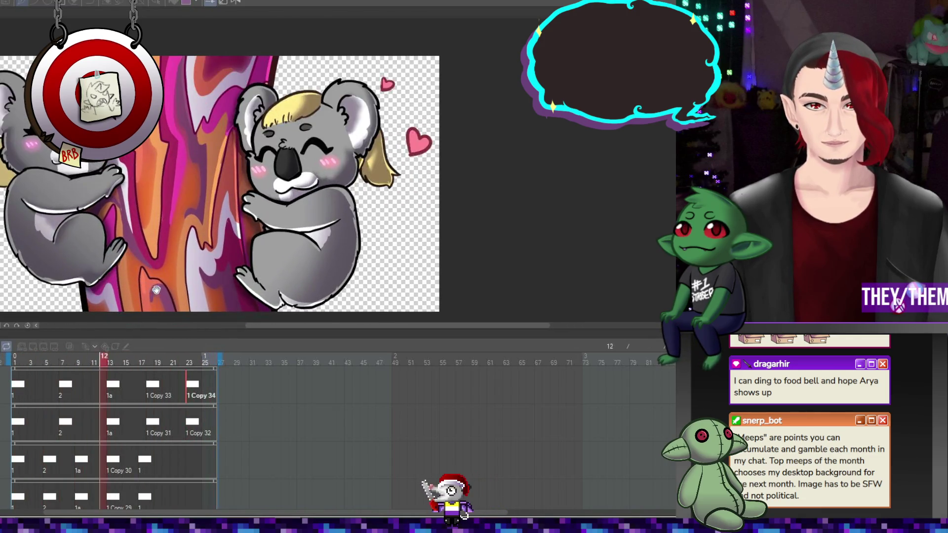
pyautogui.scroll(-1, 232, 269)
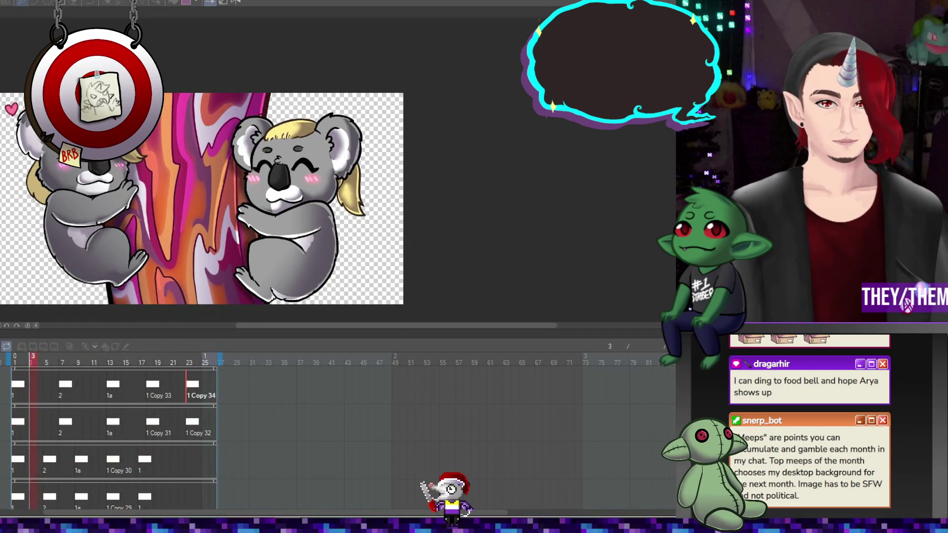
pyautogui.press('space')
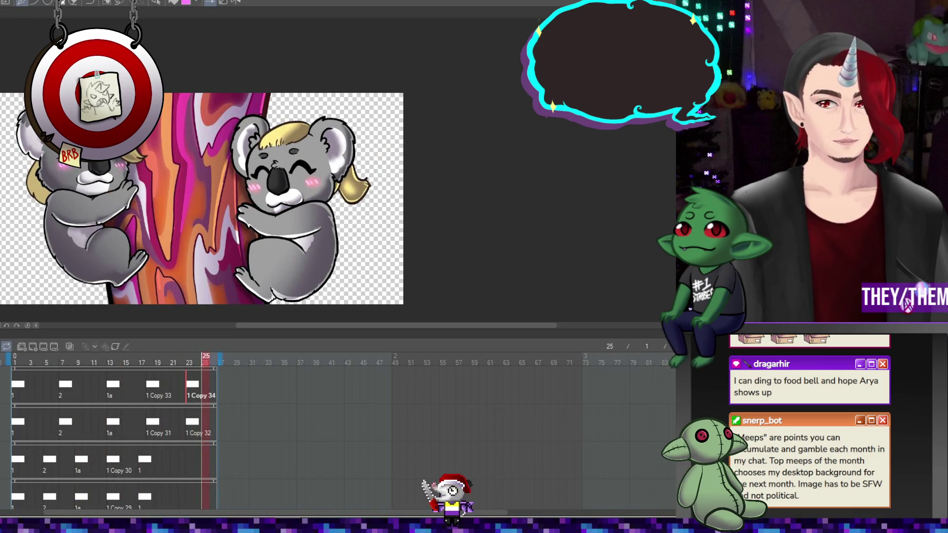
pyautogui.moveTo(236, 526)
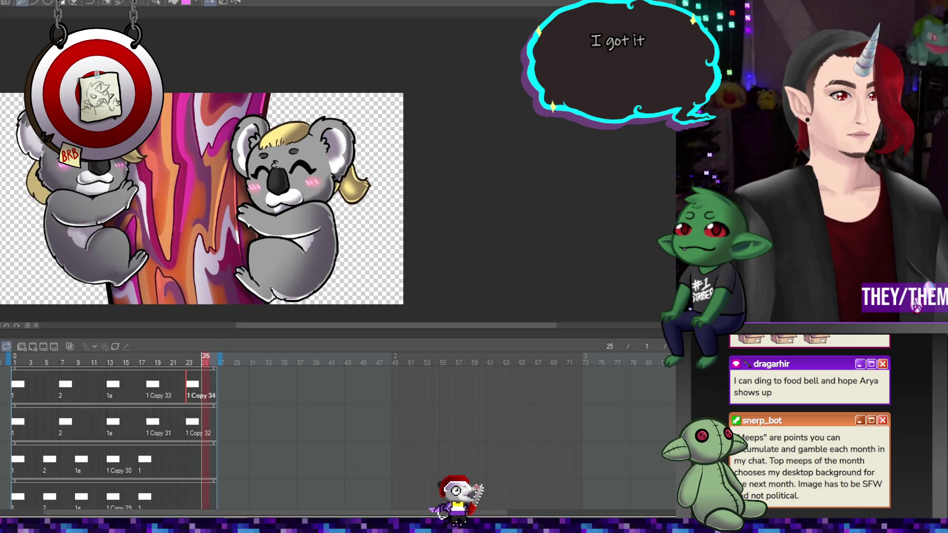
pyautogui.press('super+Up')
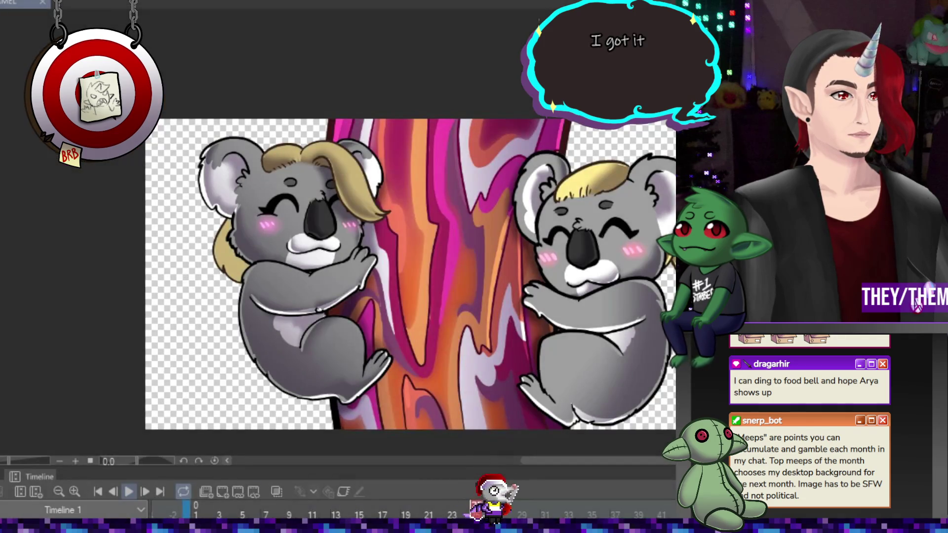
pyautogui.click(126, 492)
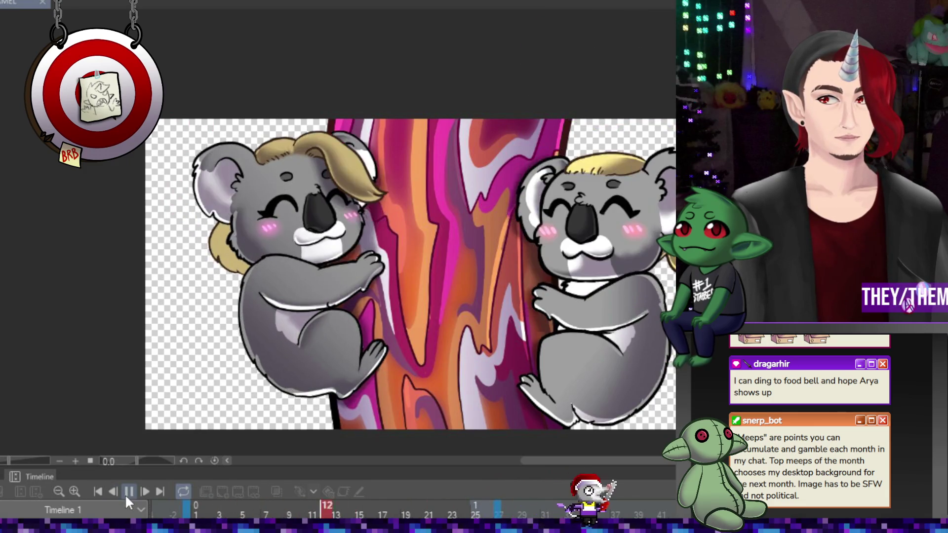
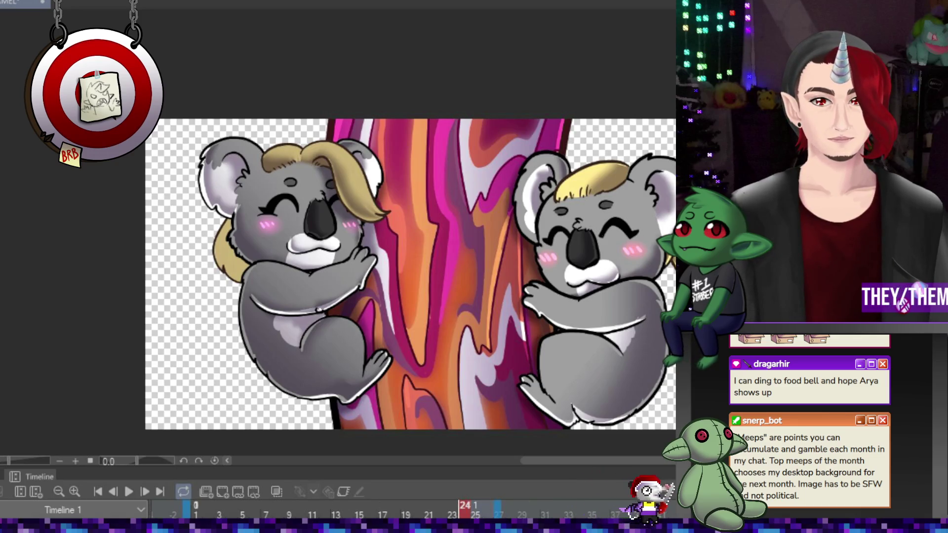
# - Zoom in on the left koala until it fills the canvas view
pyautogui.scroll(3, 209, 230)
pyautogui.scroll(1, 209, 230)
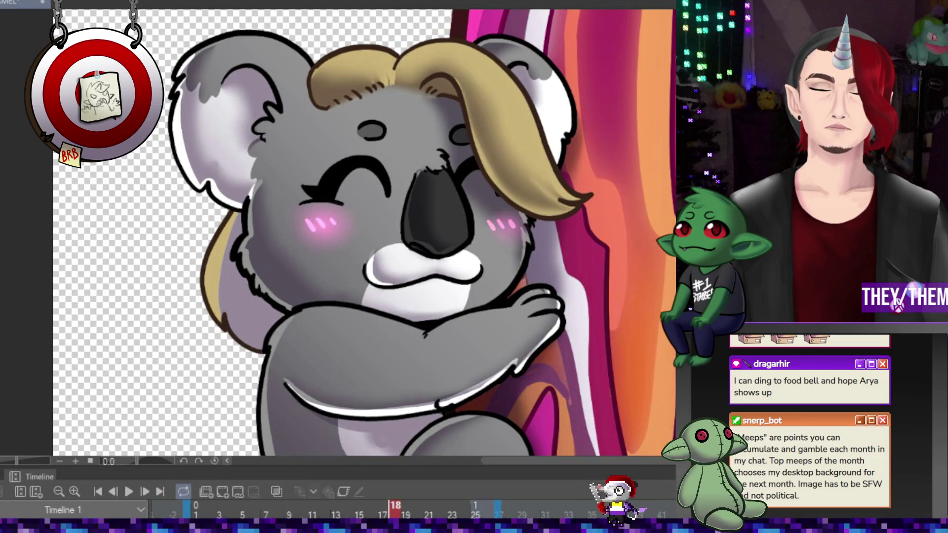
# - On frame 5, turn the lavender patches near the ear and in the hair tan
pyautogui.click(242, 509)
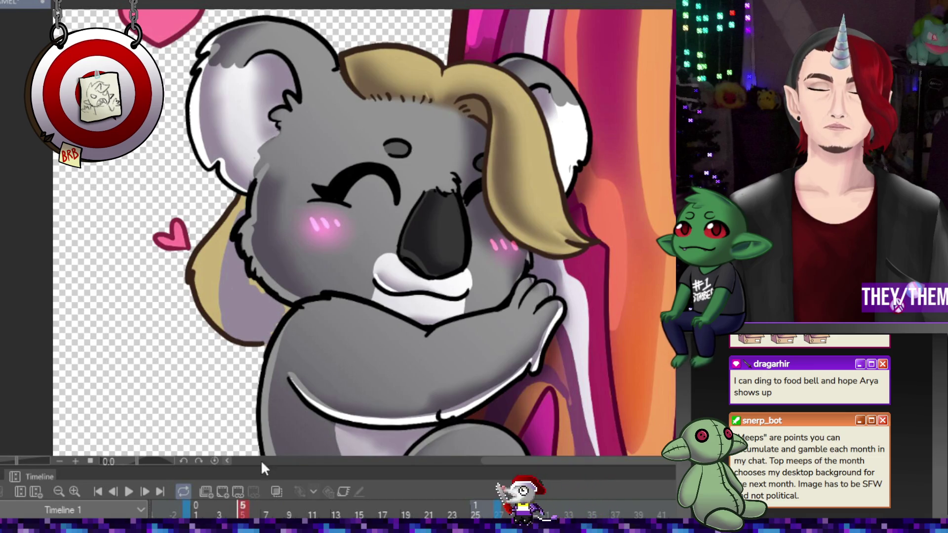
pyautogui.hotkey('ctrl', 'z')
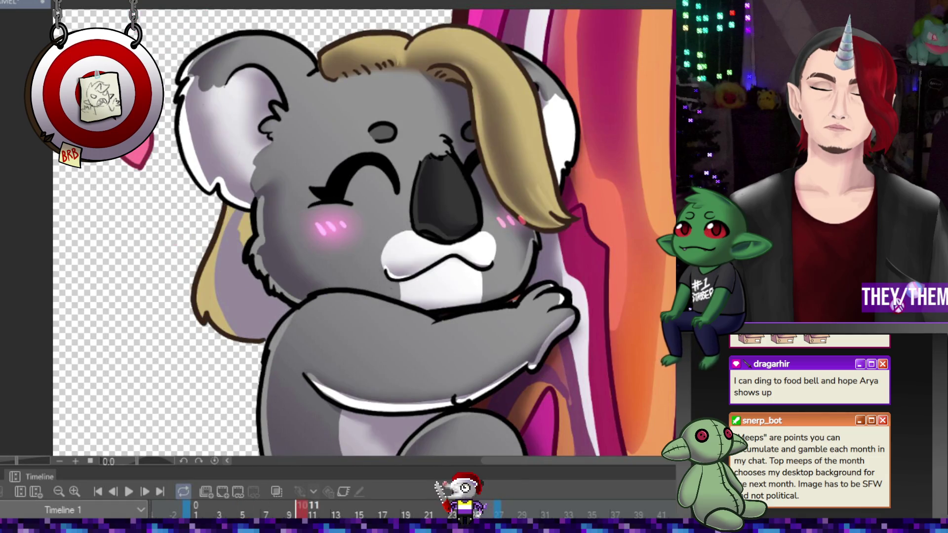
pyautogui.hotkey('ctrl', 'z')
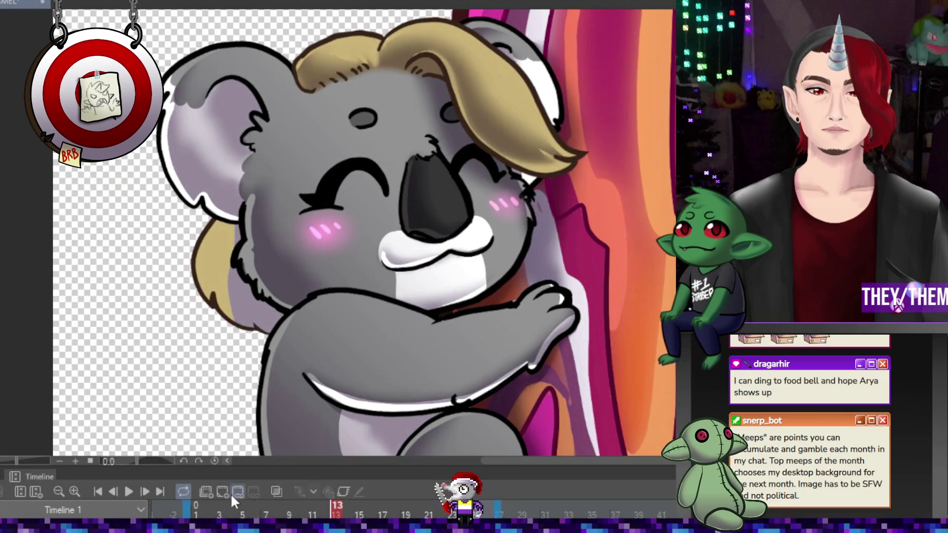
pyautogui.hotkey('ctrl', 'z')
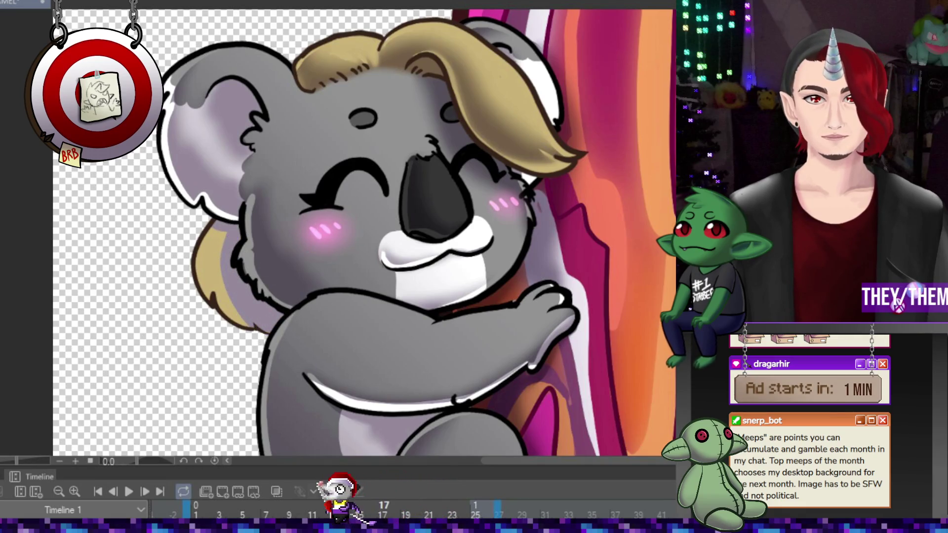
# - On frame 17, fill the lavender area behind the shoulder tan, then return to frame 1
pyautogui.rightClick(401, 513)
pyautogui.click(402, 342)
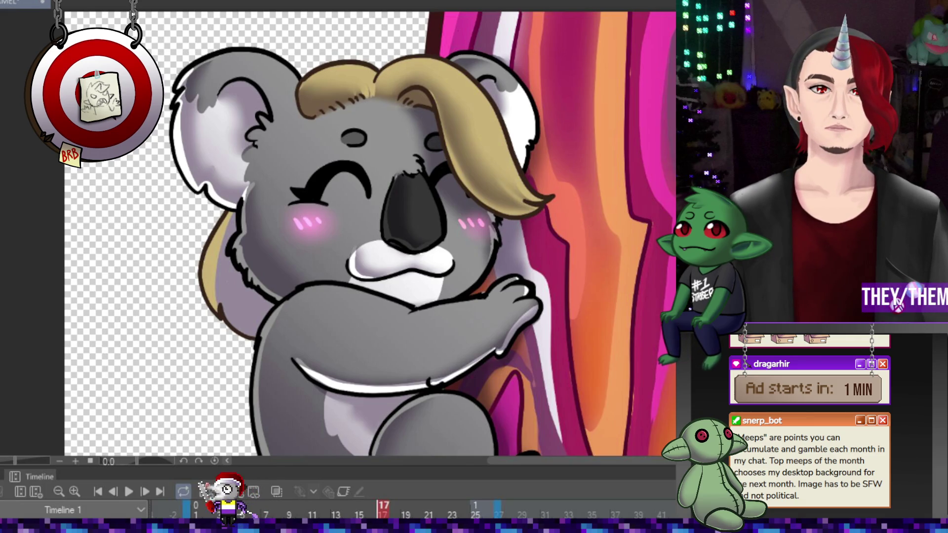
pyautogui.click(237, 291)
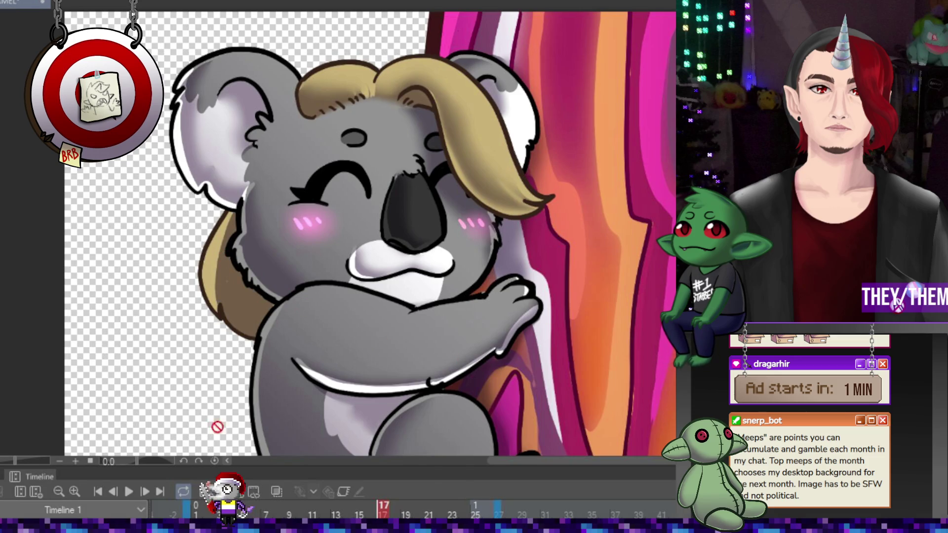
pyautogui.press('Home')
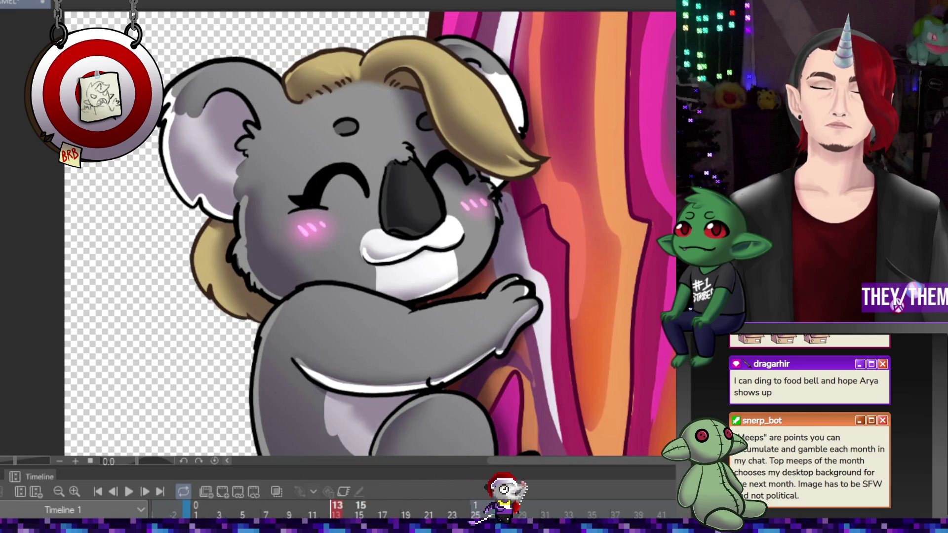
pyautogui.scroll(-5, 534, 241)
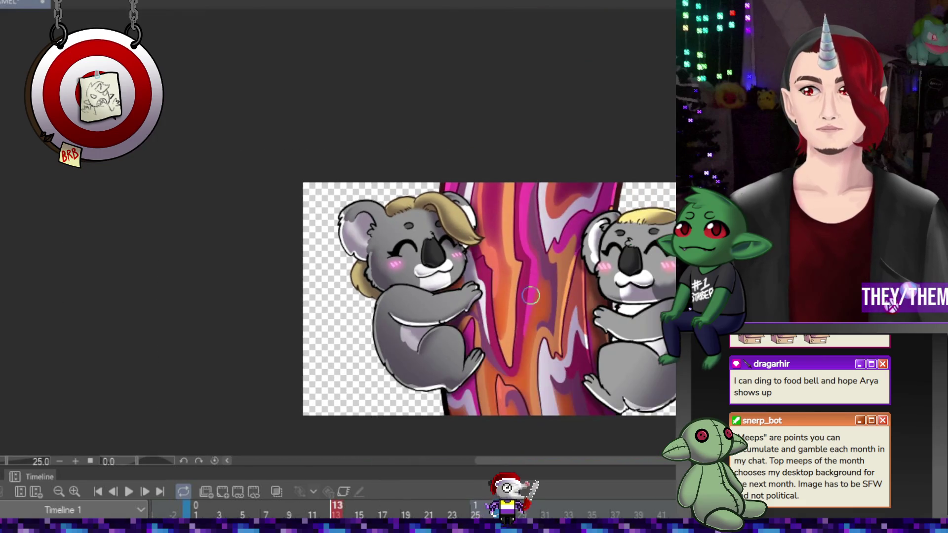
# - Play the two-koala animation, zooming and panning to review the recoloured frames
pyautogui.scroll(5, 456, 285)
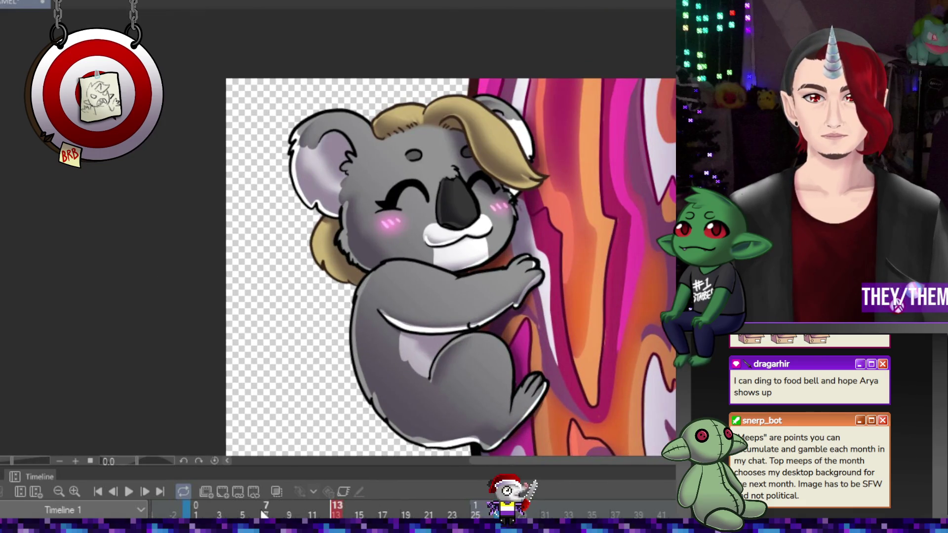
pyautogui.click(132, 491)
pyautogui.scroll(-2, 474, 331)
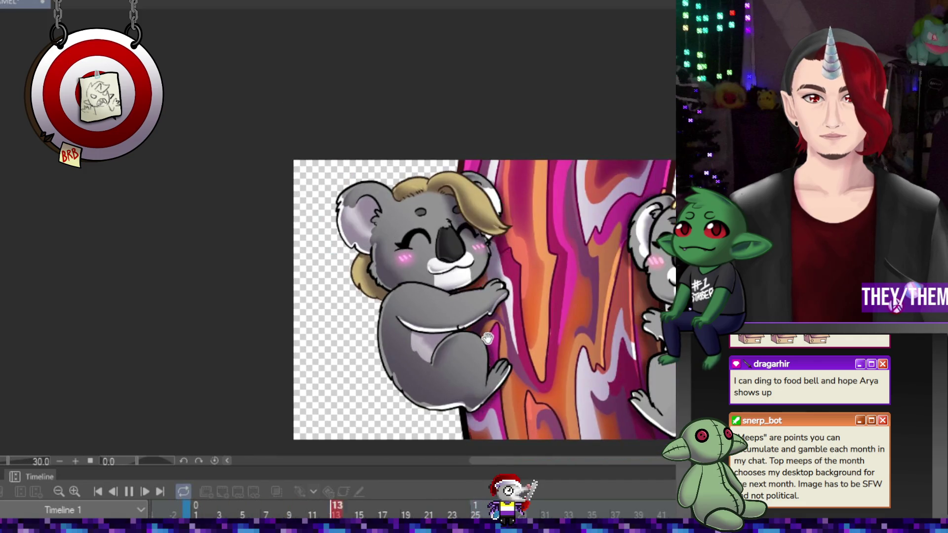
pyautogui.scroll(-2, 459, 297)
pyautogui.scroll(1, 452, 285)
pyautogui.scroll(1, 453, 285)
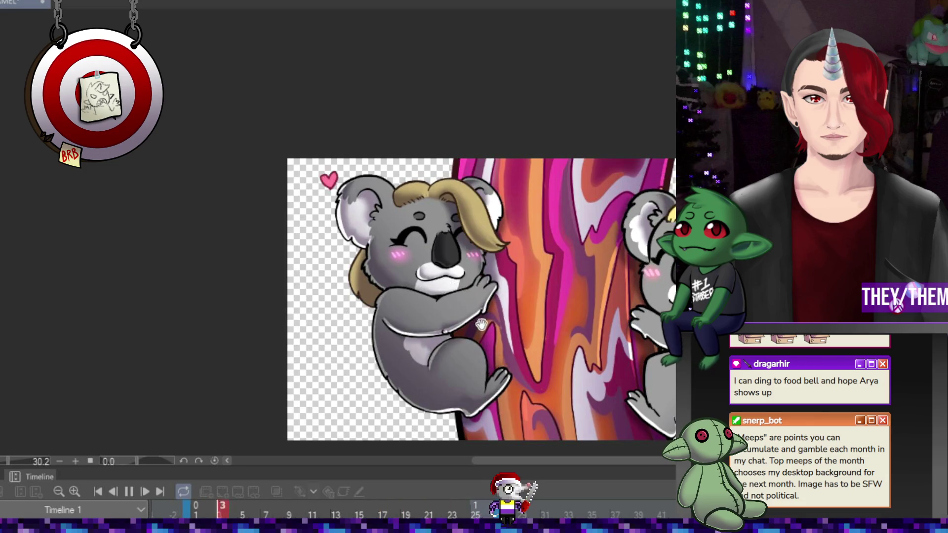
pyautogui.scroll(-3, 590, 318)
pyautogui.scroll(1, 592, 316)
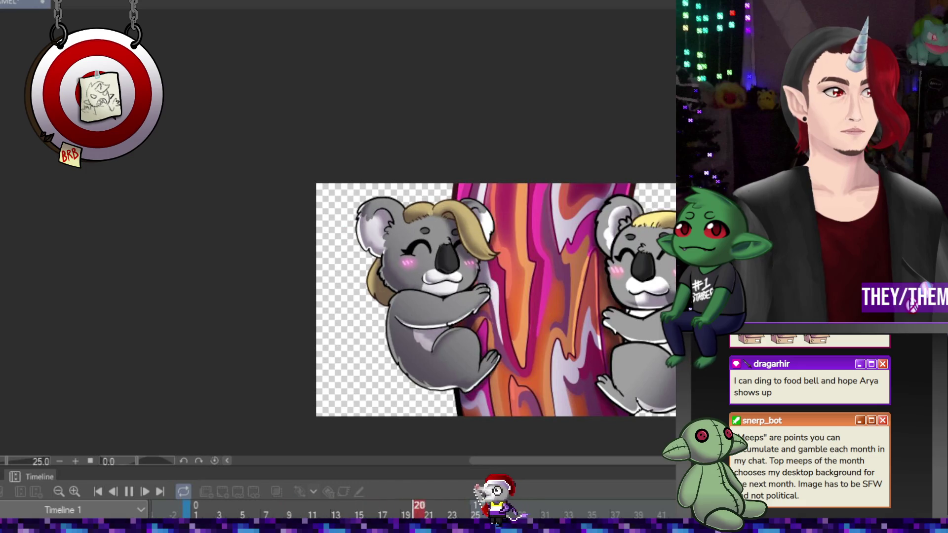
pyautogui.scroll(2, 501, 405)
pyautogui.scroll(-1, 501, 405)
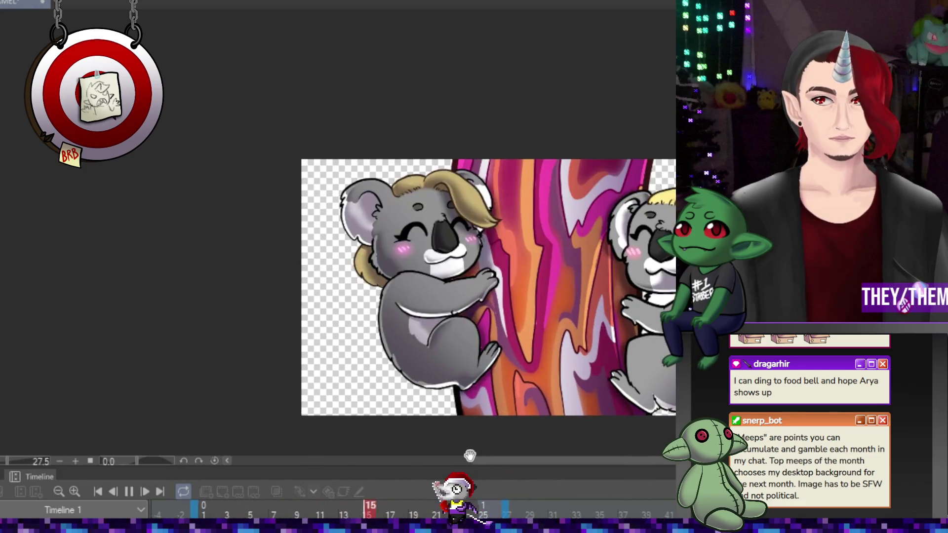
pyautogui.moveTo(484, 461)
pyautogui.mouseDown()
pyautogui.moveTo(553, 455)
pyautogui.moveTo(424, 461)
pyautogui.moveTo(497, 461)
pyautogui.mouseUp()
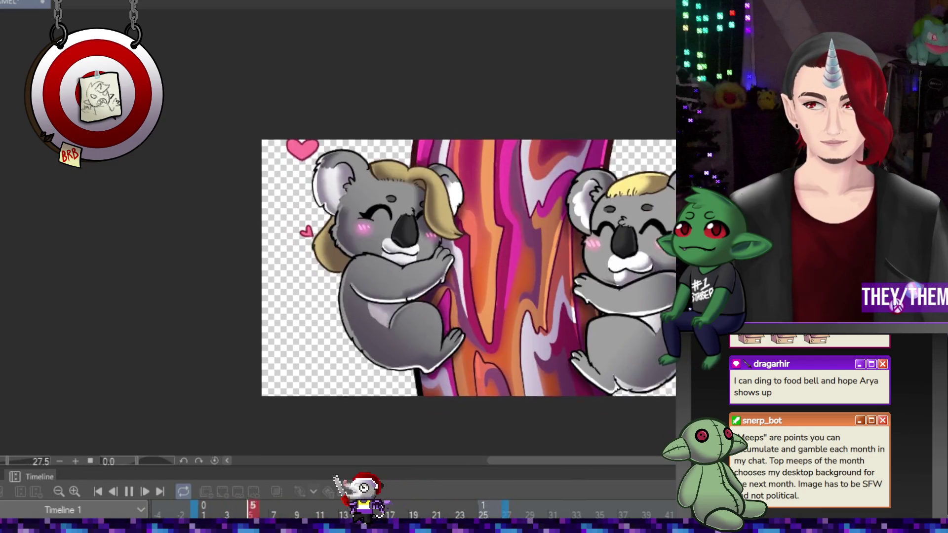
pyautogui.scroll(1, 583, 300)
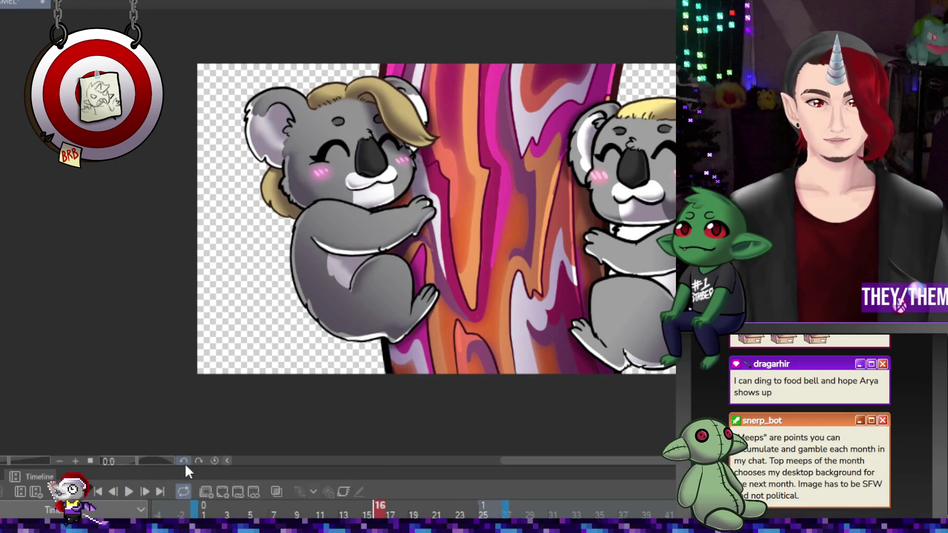
# - Bring up the File menu to start exporting the animation
pyautogui.press('super')
pyautogui.press('Escape')
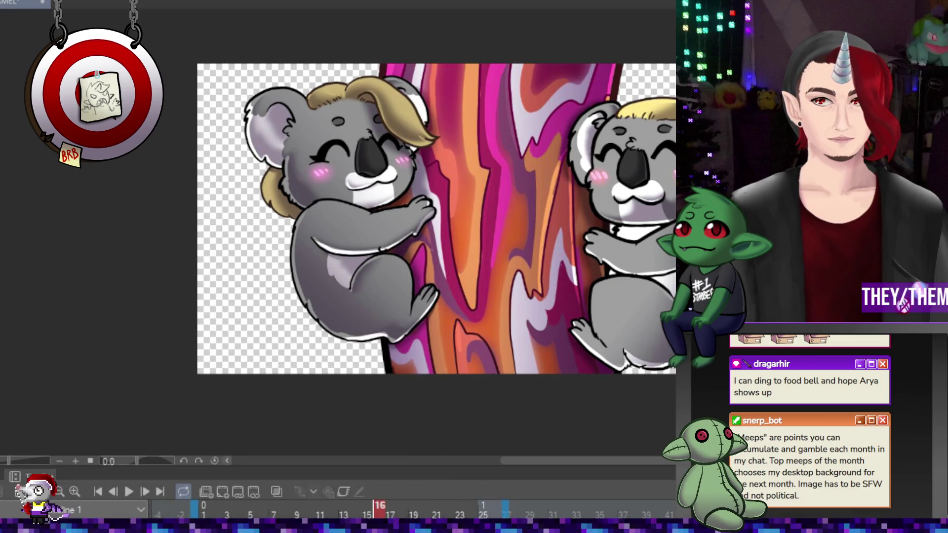
pyautogui.scroll(-1, 403, 174)
pyautogui.scroll(1, 402, 174)
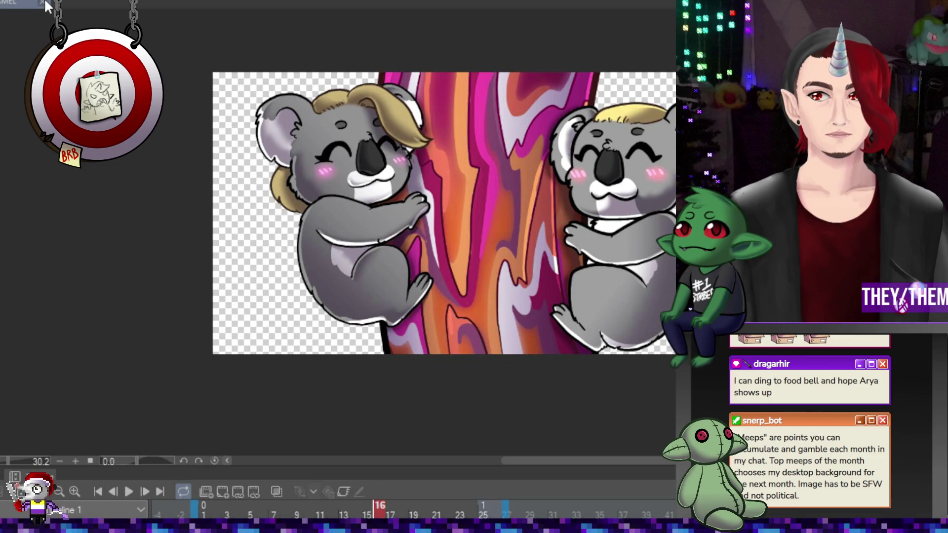
pyautogui.hotkey('alt', 'f')
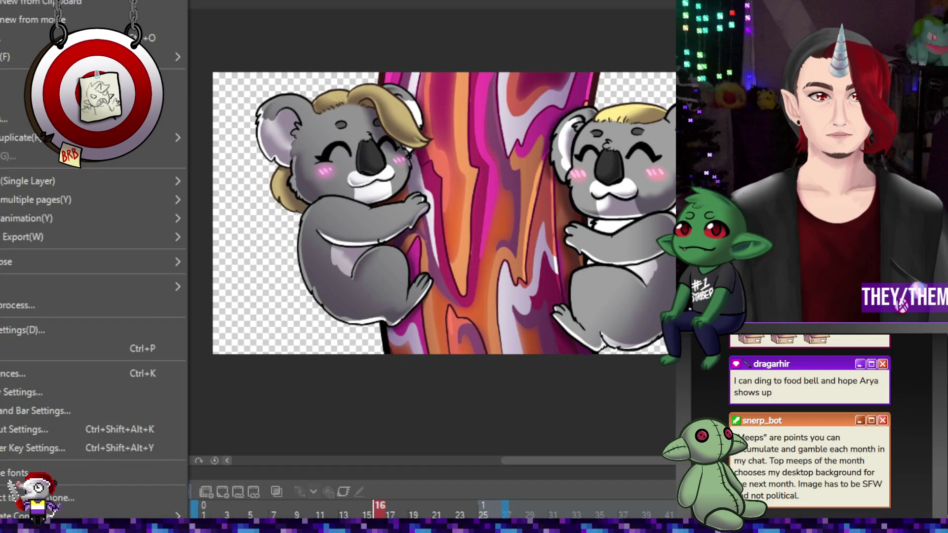
# - Export the animation as a 2400×1200, 24 fps AVI movie, then bring up the Start menu
pyautogui.moveTo(96, 223)
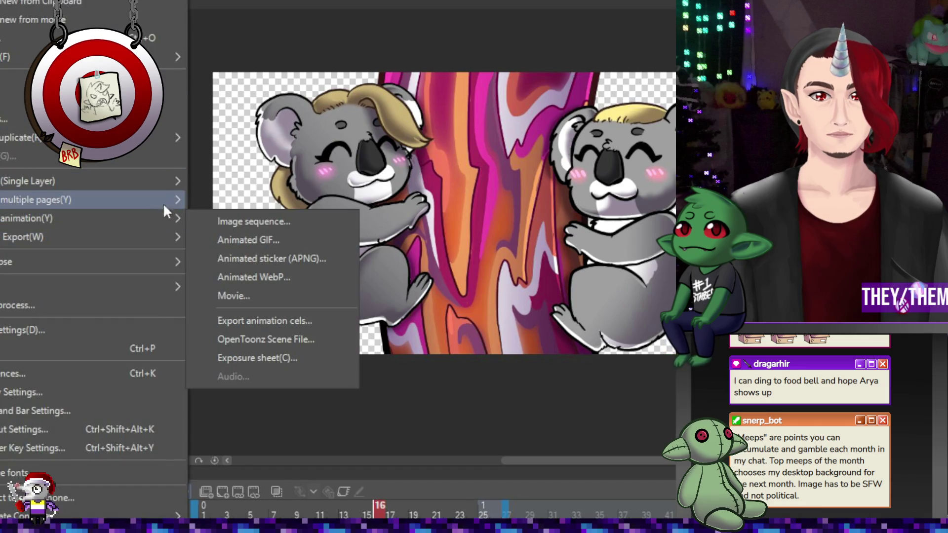
pyautogui.click(273, 298)
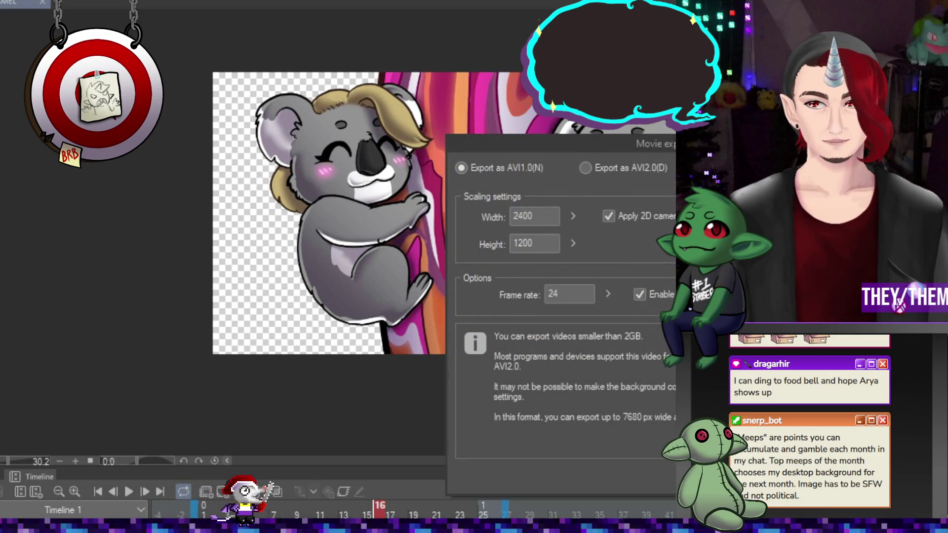
pyautogui.press('Return')
pyautogui.press('Return')
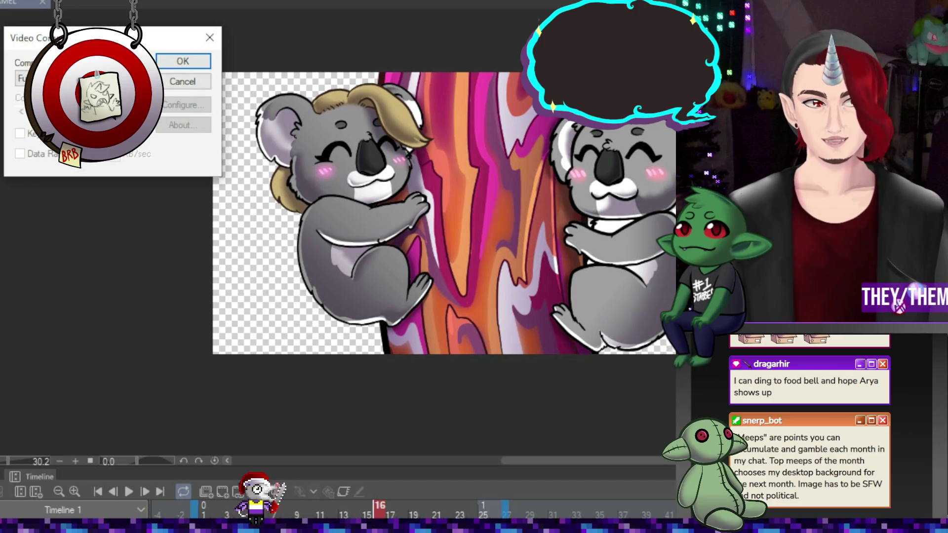
pyautogui.click(197, 63)
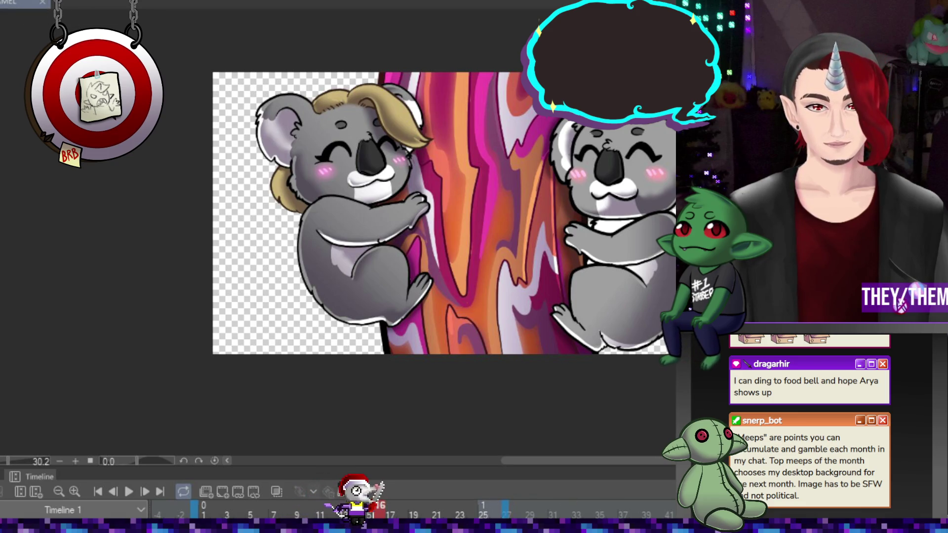
pyautogui.press('super')
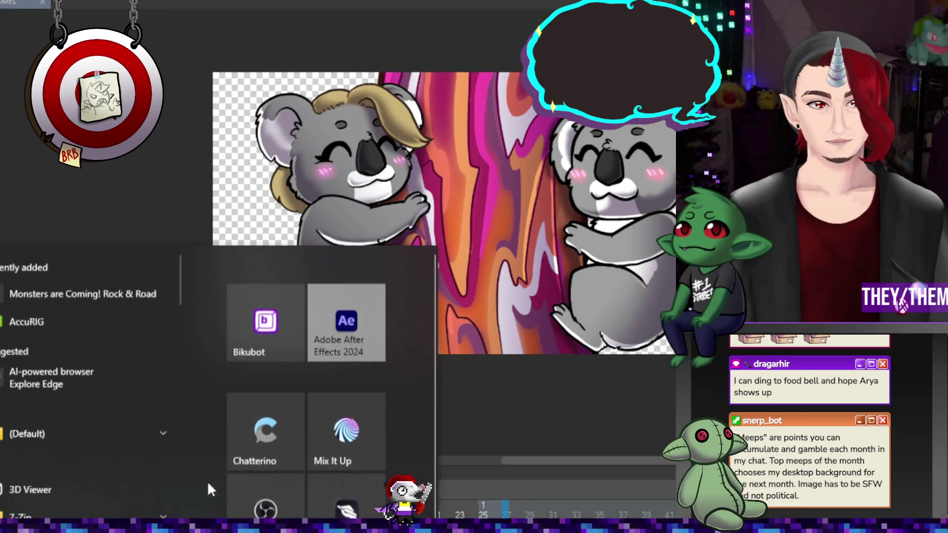
# - Launch After Effects and shift the koala clip right within Comp 1
pyautogui.click(354, 316)
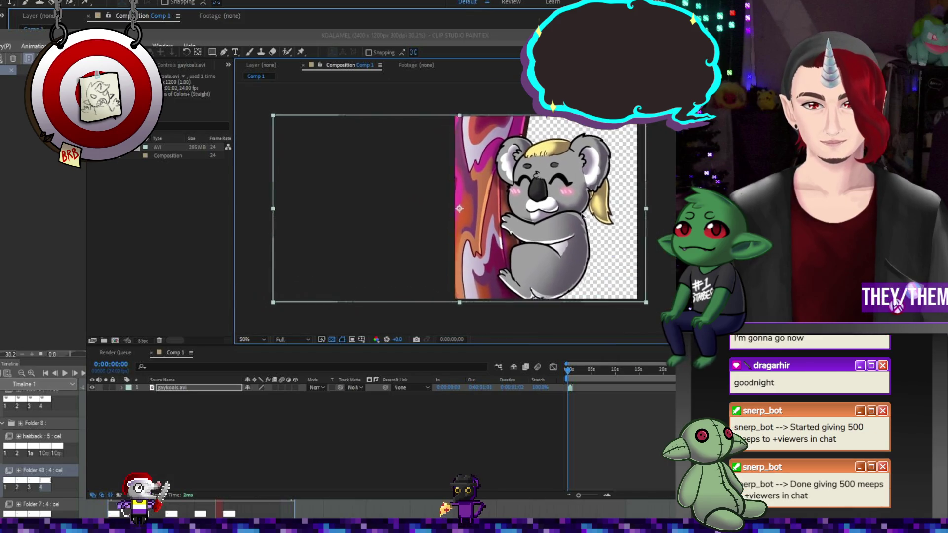
pyautogui.moveTo(577, 217); pyautogui.dragTo(601, 216)
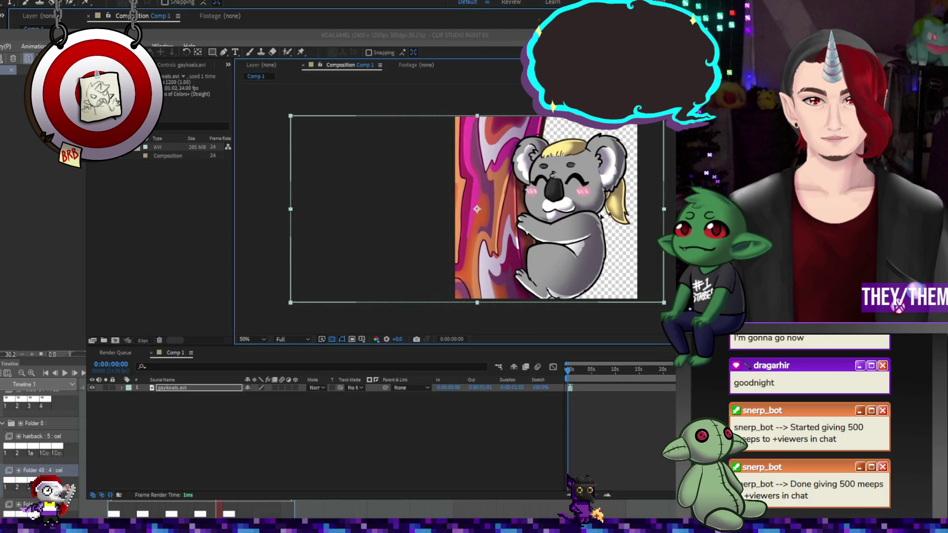
pyautogui.scroll(-4, 500, 202)
pyautogui.scroll(8, 525, 204)
pyautogui.scroll(-4, 550, 213)
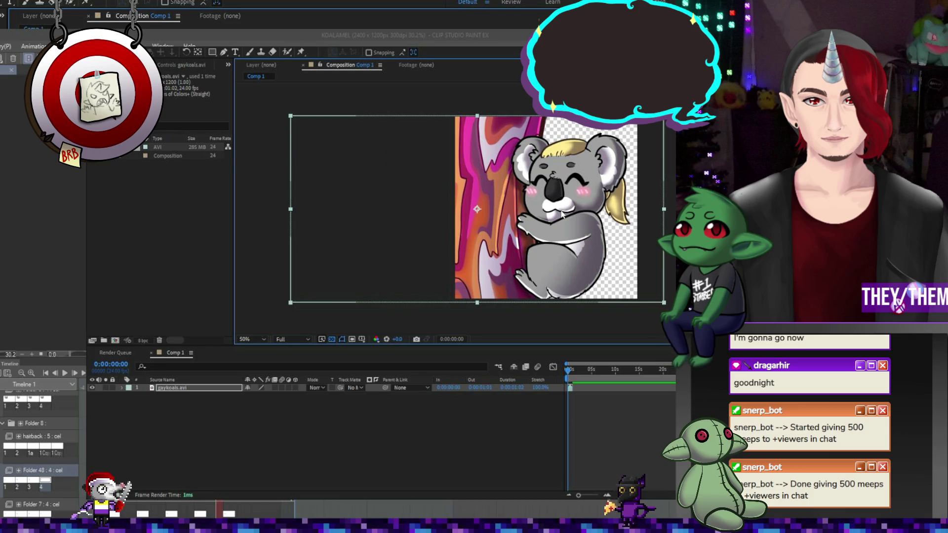
pyautogui.click(577, 368)
pyautogui.scroll(5, 571, 403)
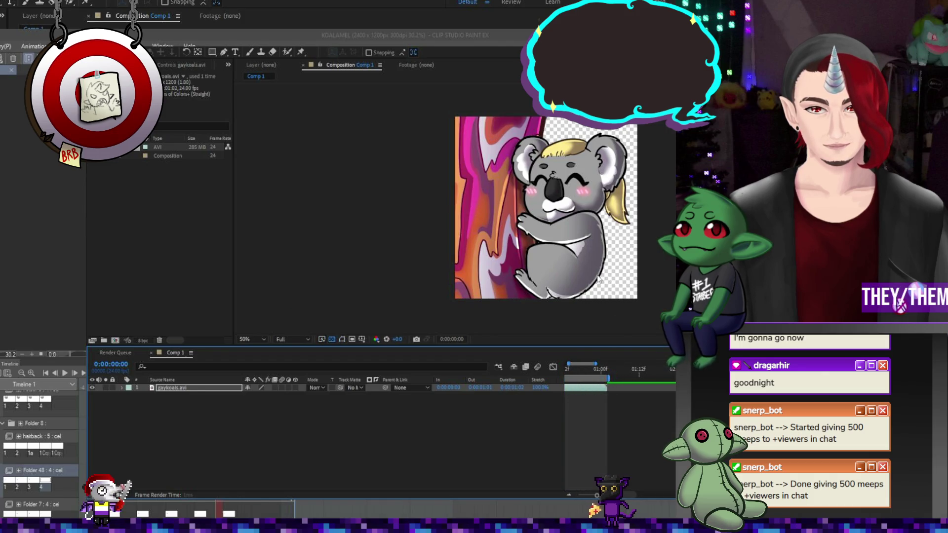
# - Preview the loop, nudge the clip slightly left, and add Comp 1 to the render queue
pyautogui.press('space')
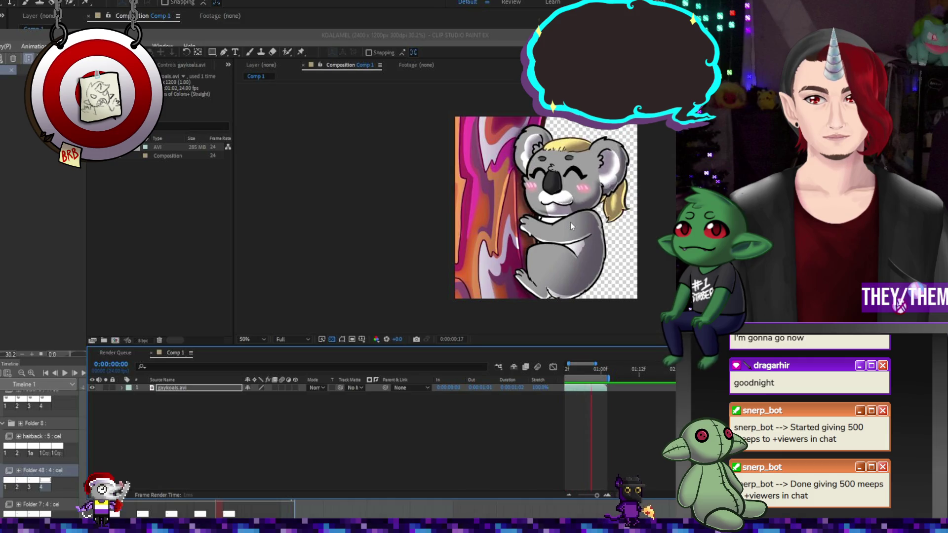
pyautogui.click(568, 223)
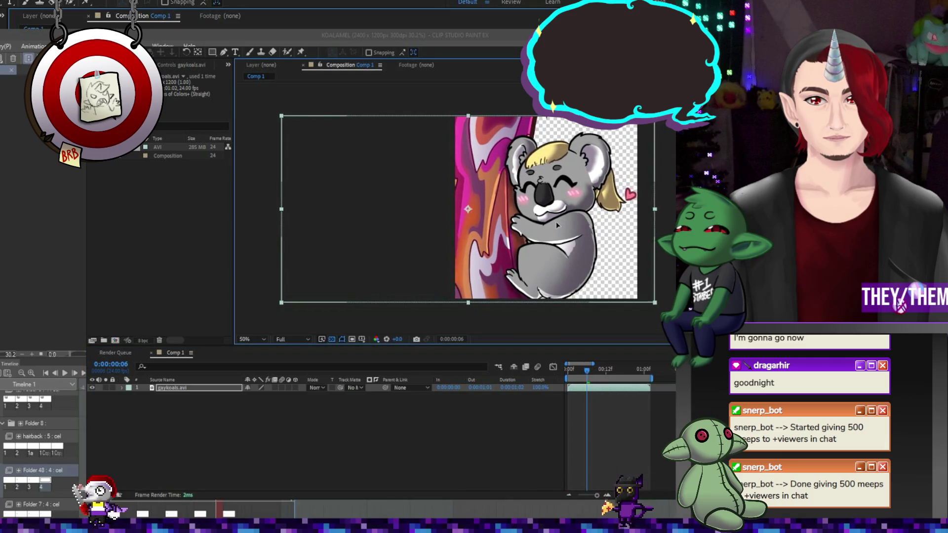
pyautogui.click(592, 316)
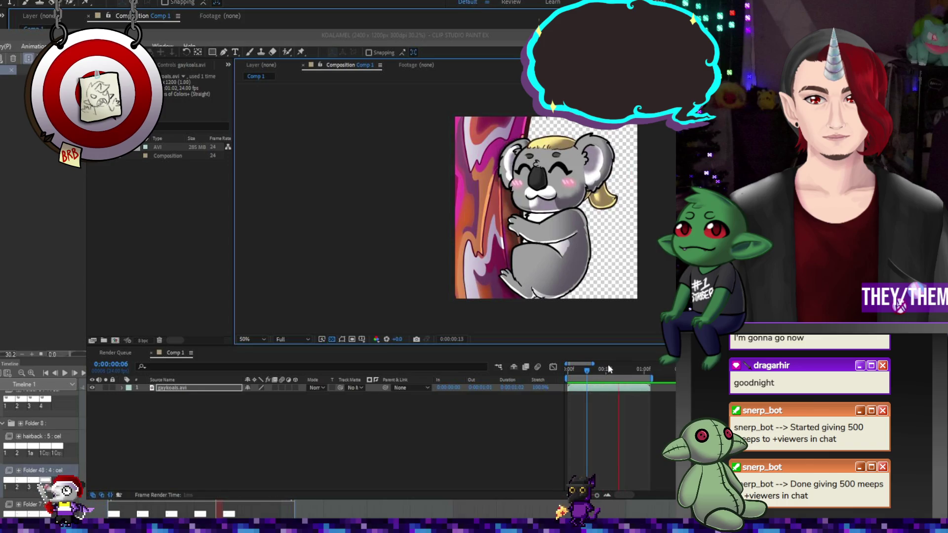
pyautogui.press('space')
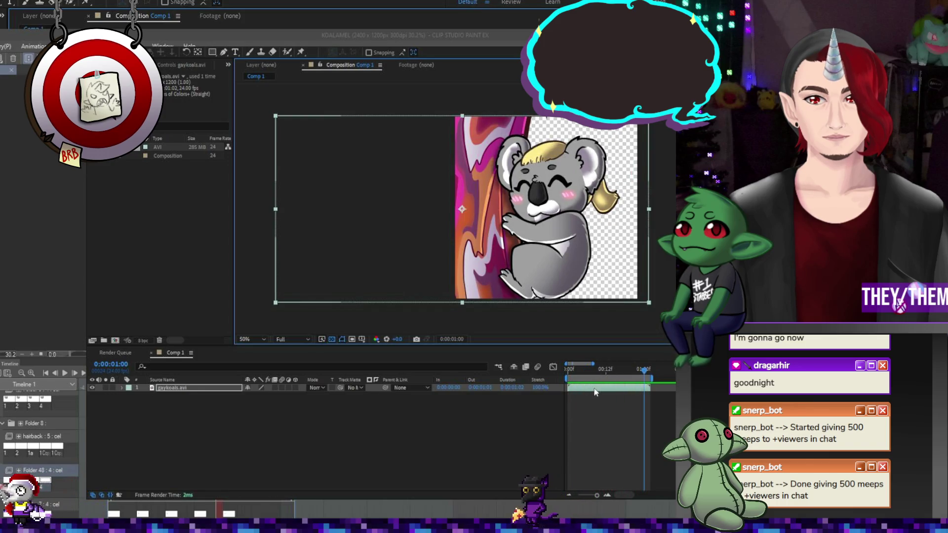
pyautogui.moveTo(581, 275); pyautogui.dragTo(575, 275)
pyautogui.press('space')
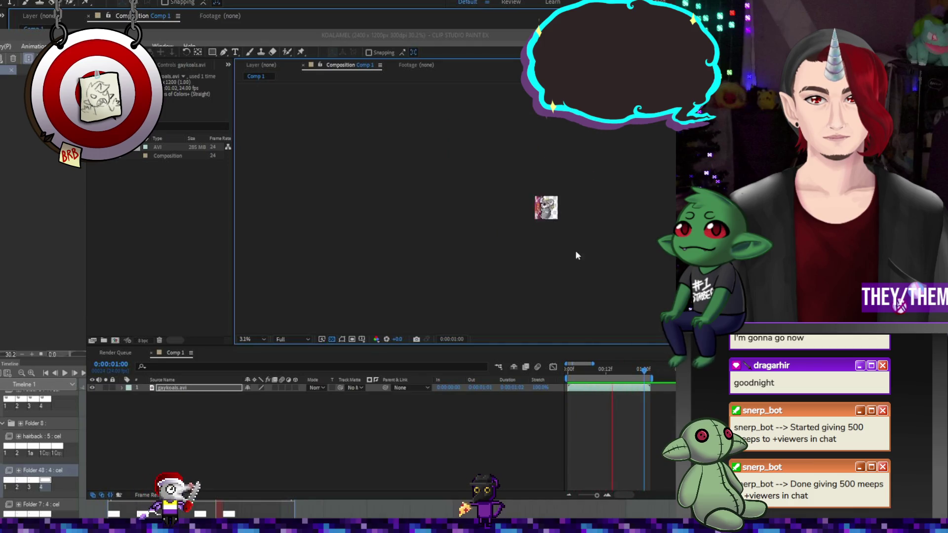
pyautogui.press(',')
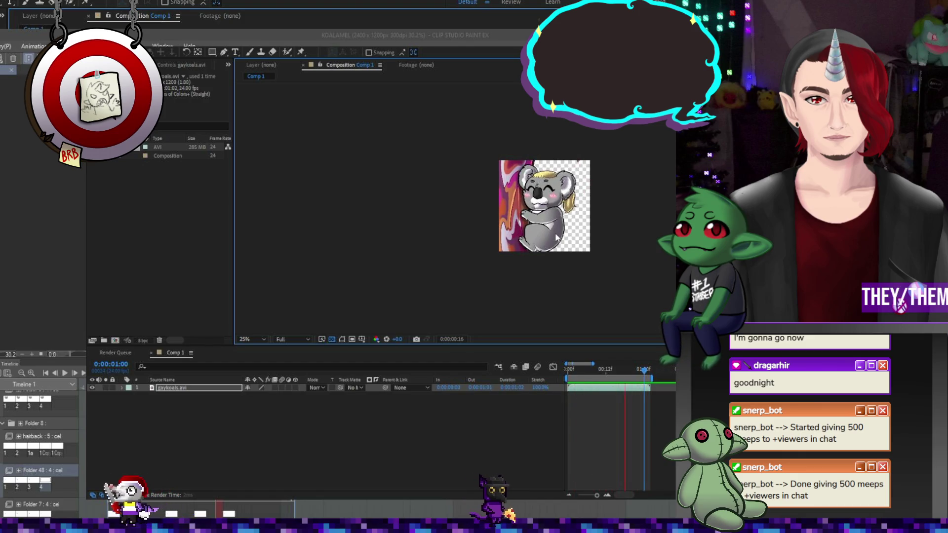
pyautogui.scroll(3, 535, 236)
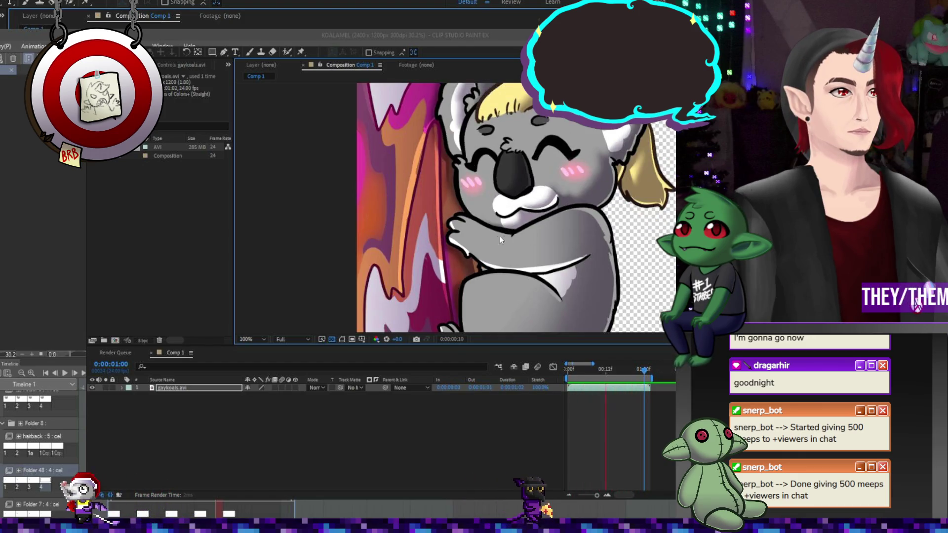
pyautogui.scroll(-3, 496, 237)
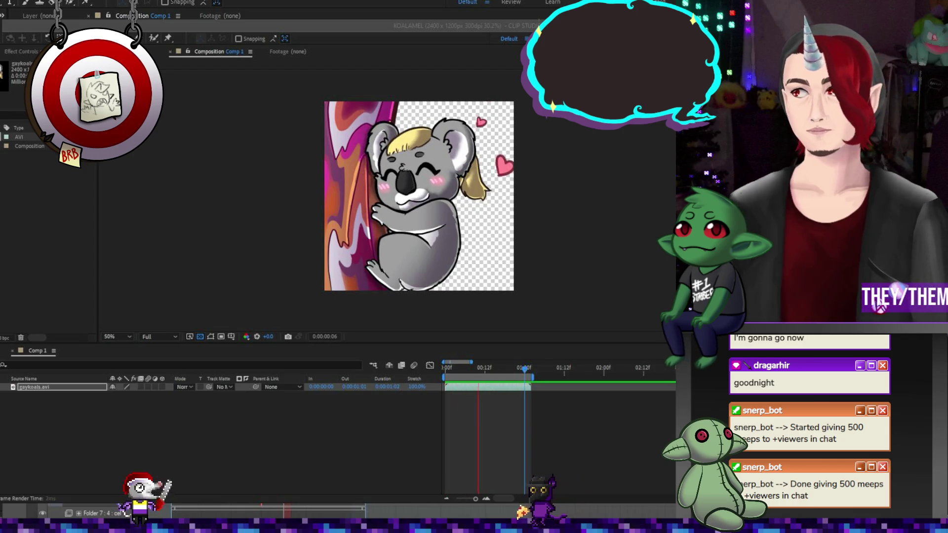
pyautogui.click(493, 378)
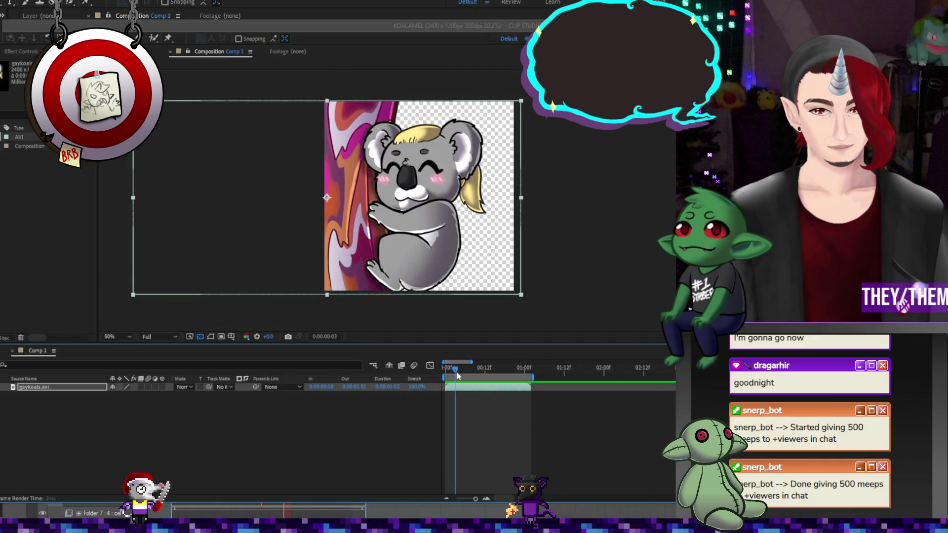
pyautogui.moveTo(494, 378); pyautogui.dragTo(459, 378)
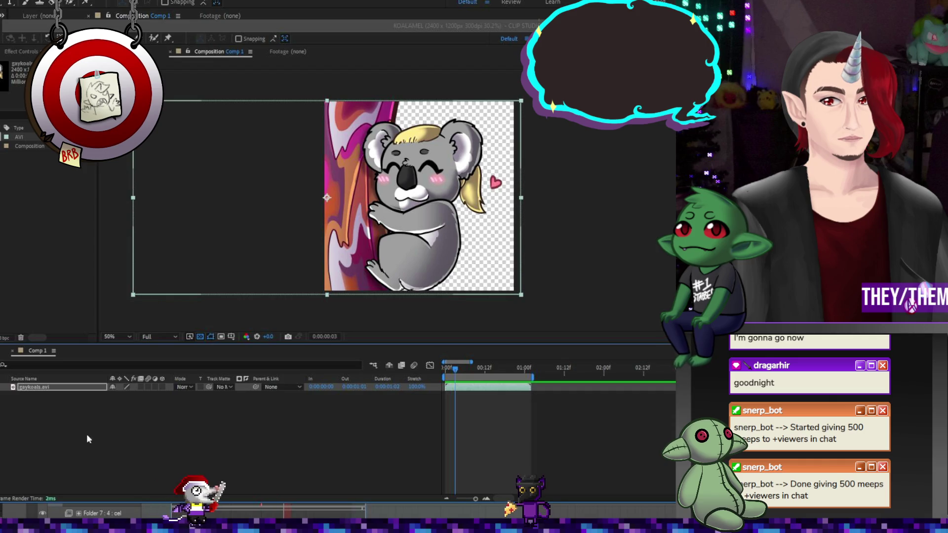
pyautogui.hotkey('ctrl', 'm')
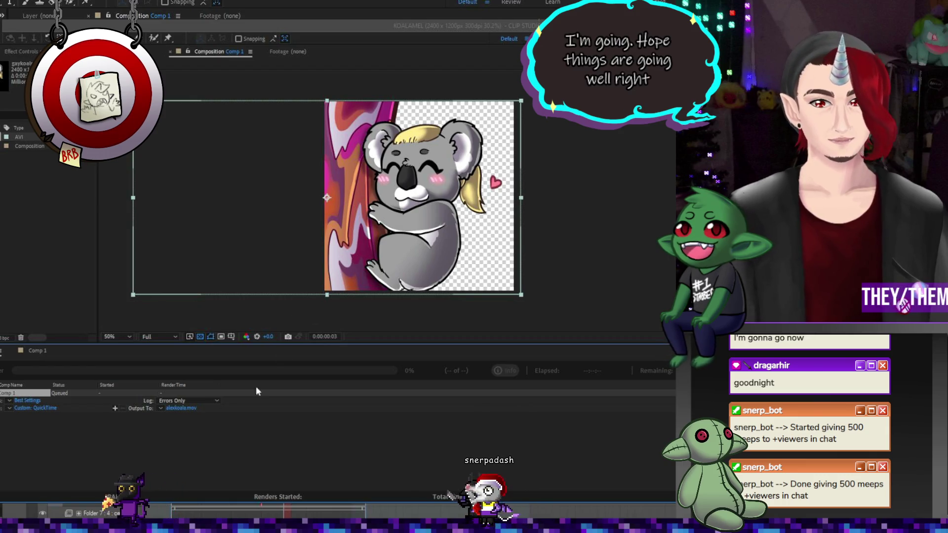
# - Render the queued Comp 1, then duplicate the koala layer in its timeline
pyautogui.click(689, 370)
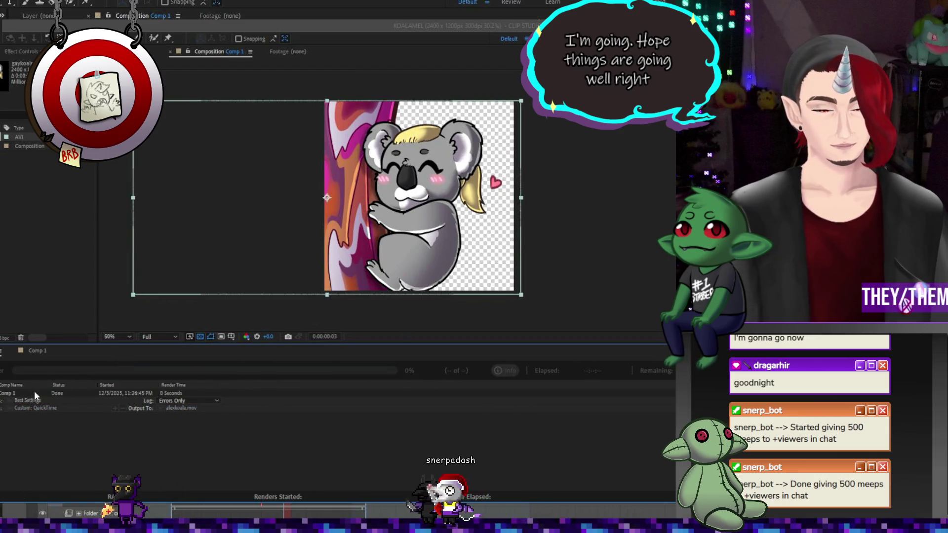
pyautogui.click(43, 352)
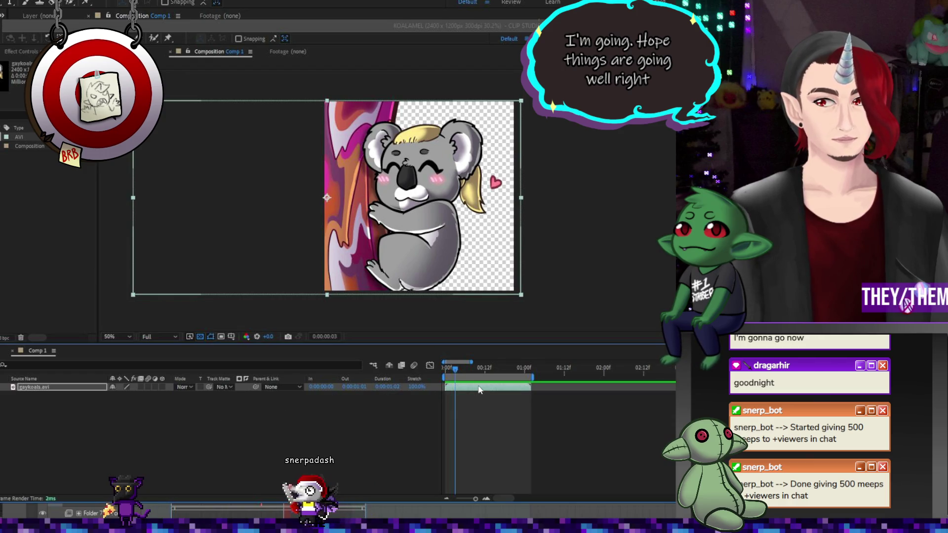
pyautogui.hotkey('ctrl', 'd')
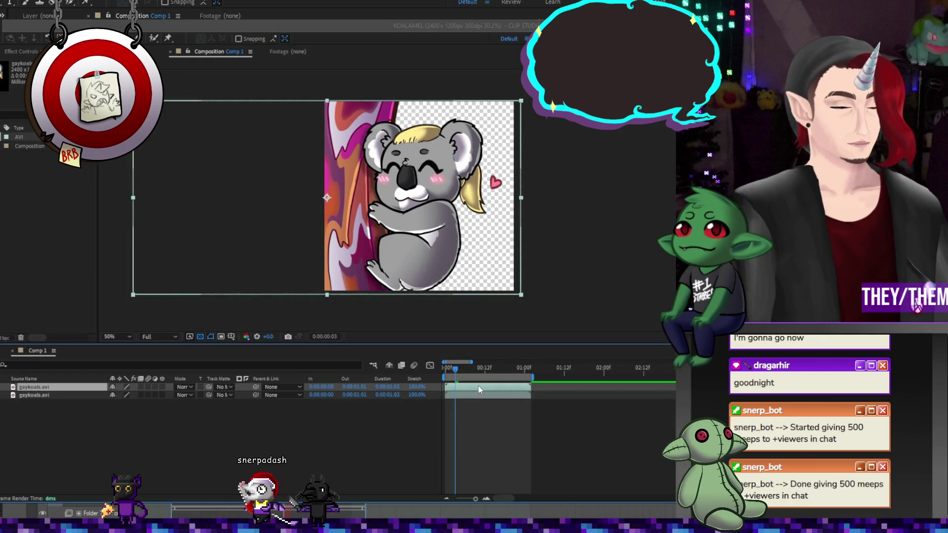
# - Set the duplicate koala layer's horizontal scale to -100%, preview it, and queue Comp 1 again
pyautogui.moveTo(368, 234); pyautogui.dragTo(586, 245)
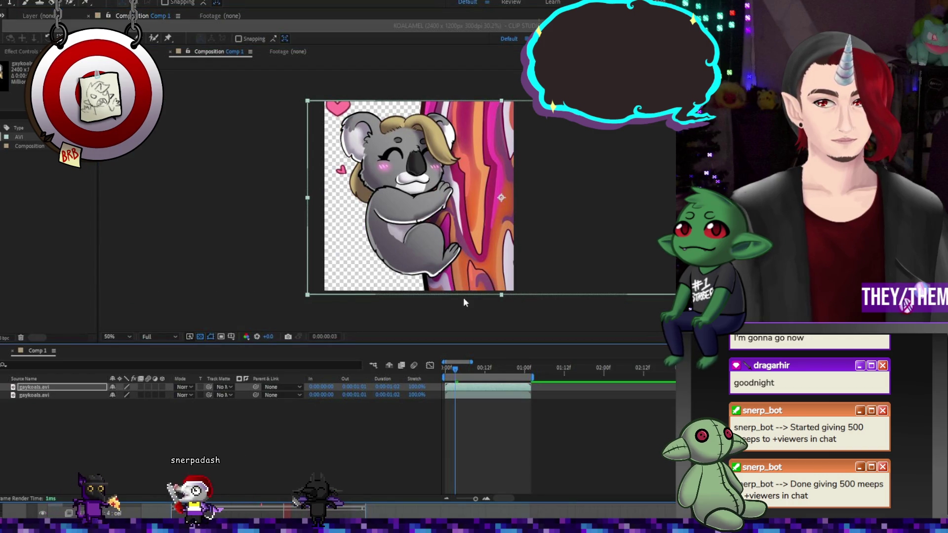
pyautogui.press('space')
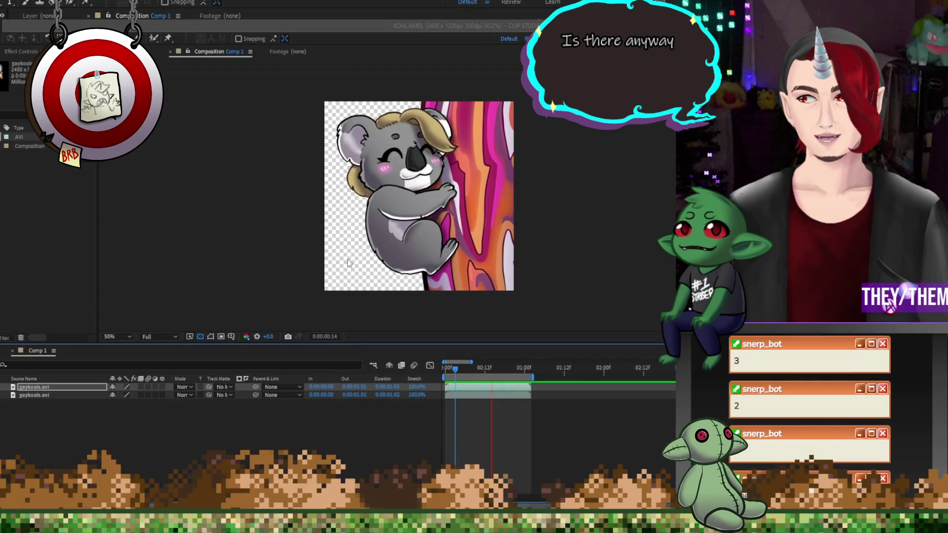
pyautogui.press('space')
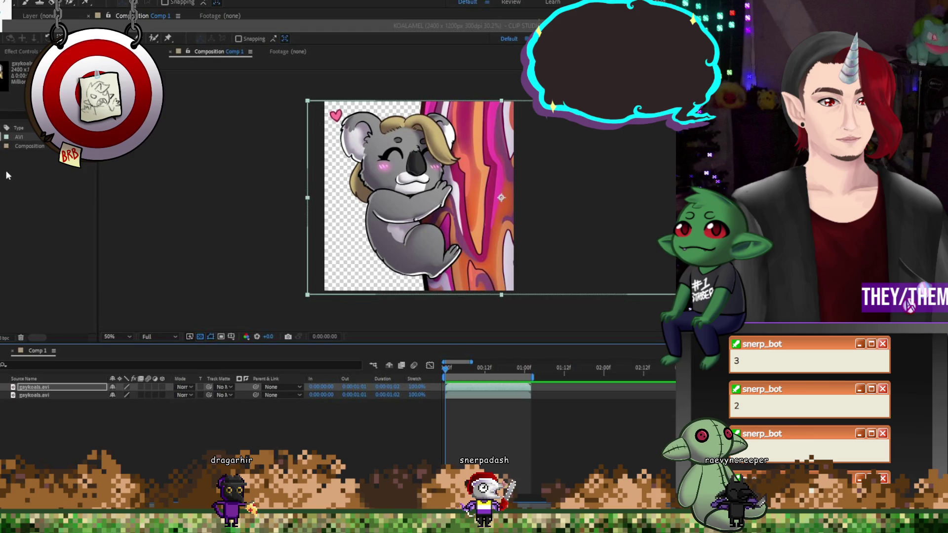
pyautogui.hotkey('ctrl', 'm')
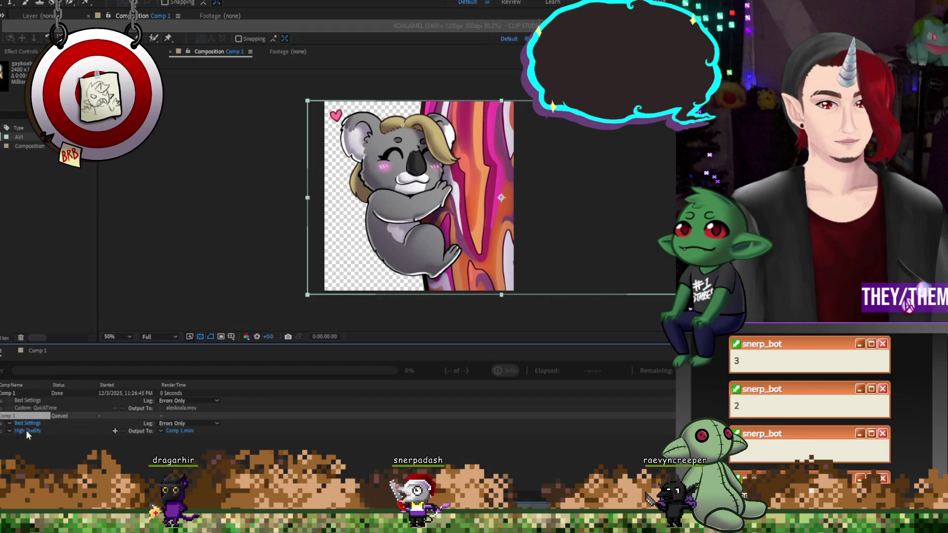
# - Render the second Comp 1 as QuickTime file melkoala.mov, then switch back to Clip Studio Paint
pyautogui.click(25, 431)
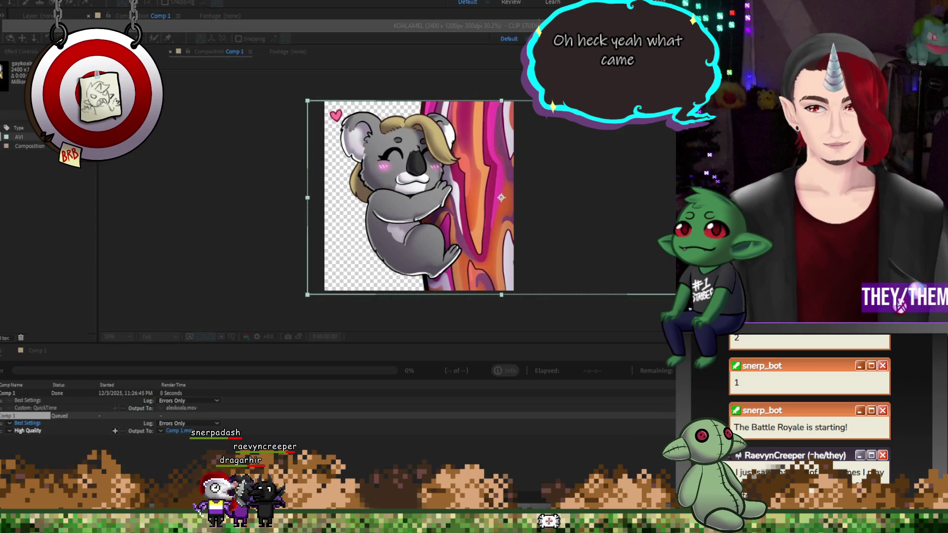
pyautogui.press('Return')
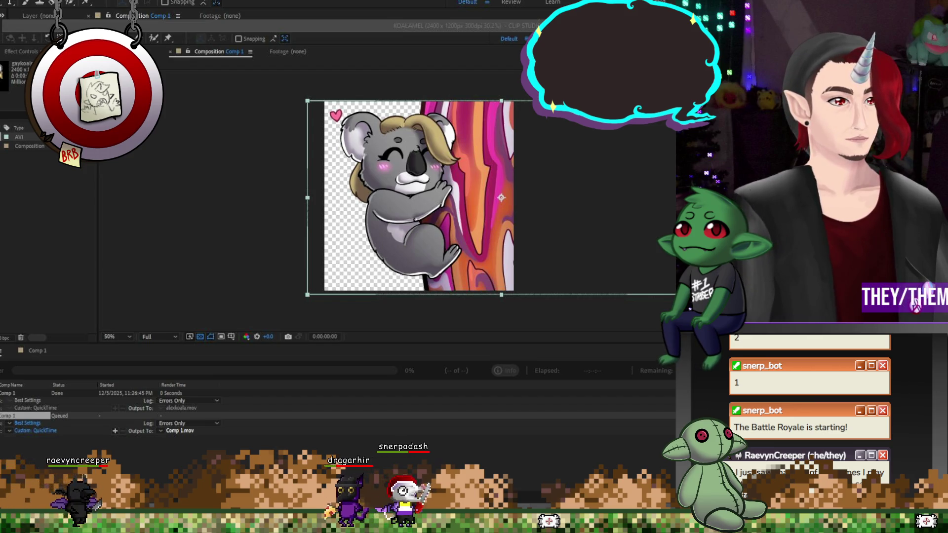
pyautogui.press('Return')
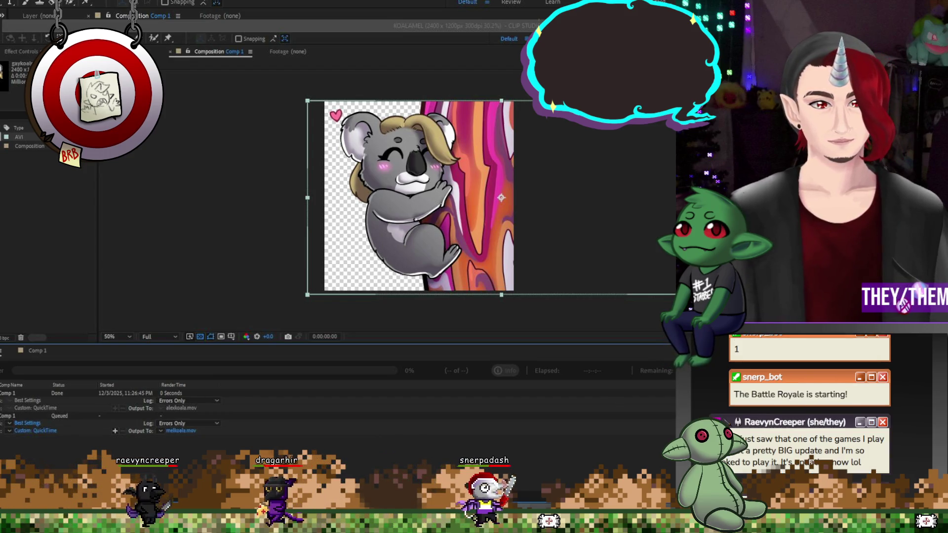
pyautogui.hotkey('ctrl', 'Return')
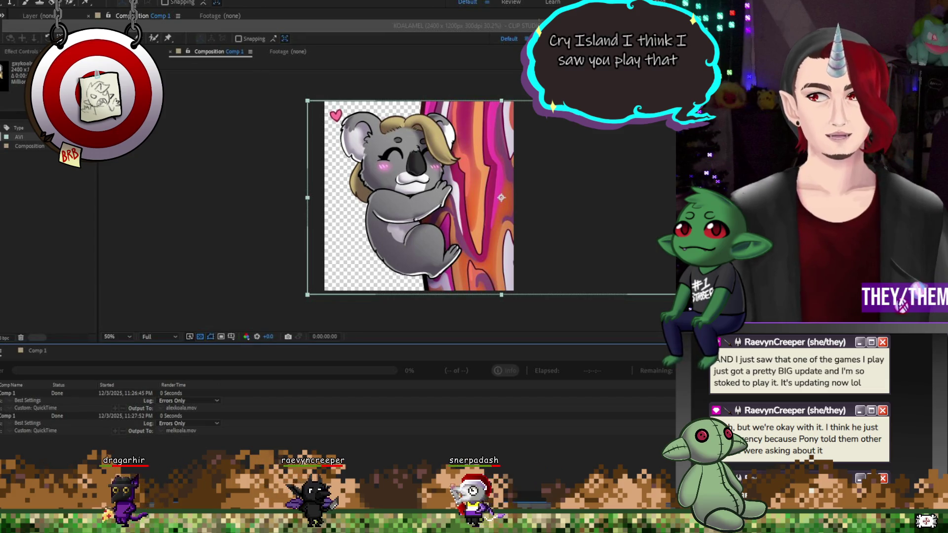
pyautogui.hotkey('alt', 'Tab')
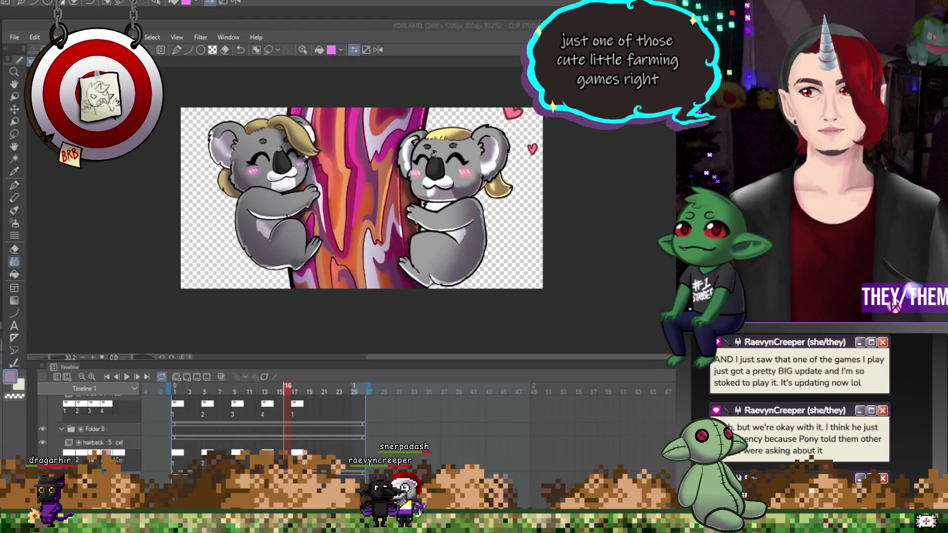
# - Switch from the Clip Studio Paint canvas to the Steam store window
pyautogui.hotkey('alt', 'Tab')
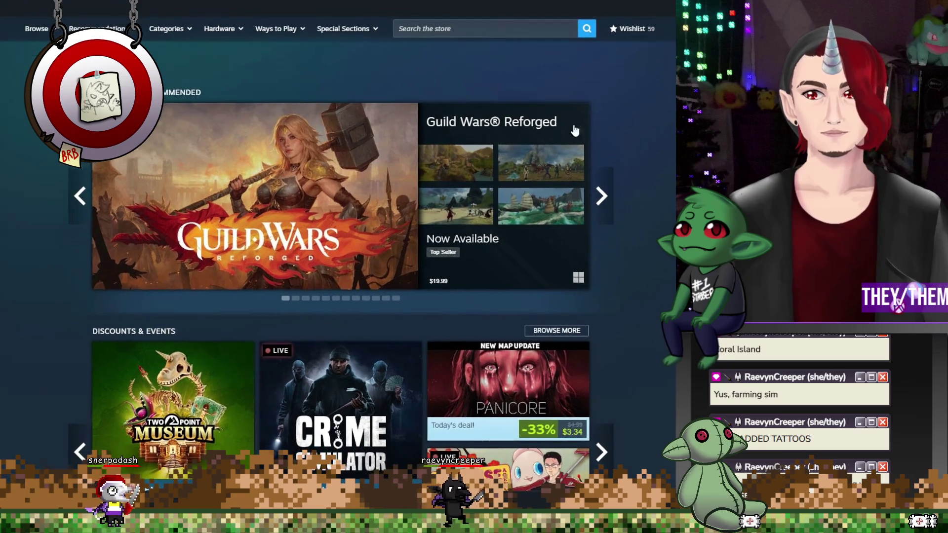
# - Open the Guild Wars Reforged page, browse the ships and canyon village screenshots, and scroll to the DLC
pyautogui.moveTo(284, 217)
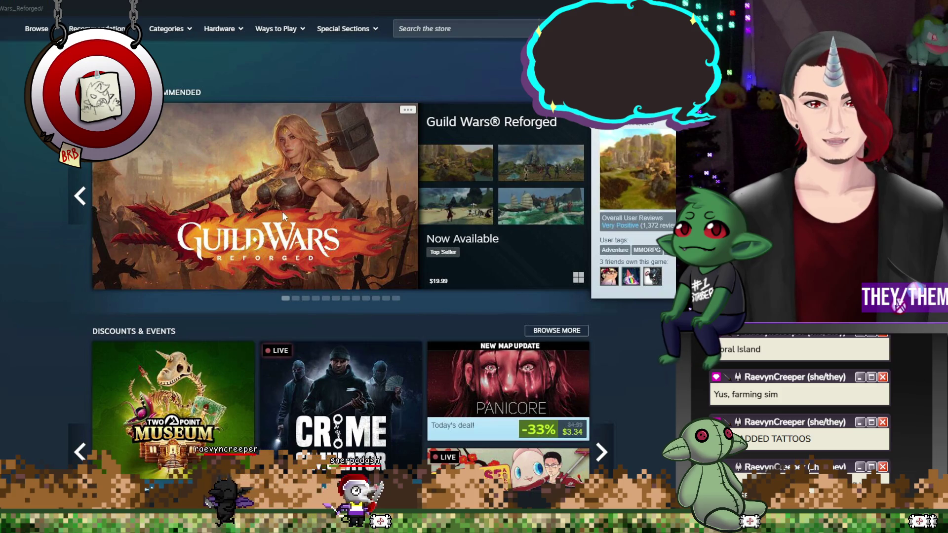
pyautogui.click(282, 212)
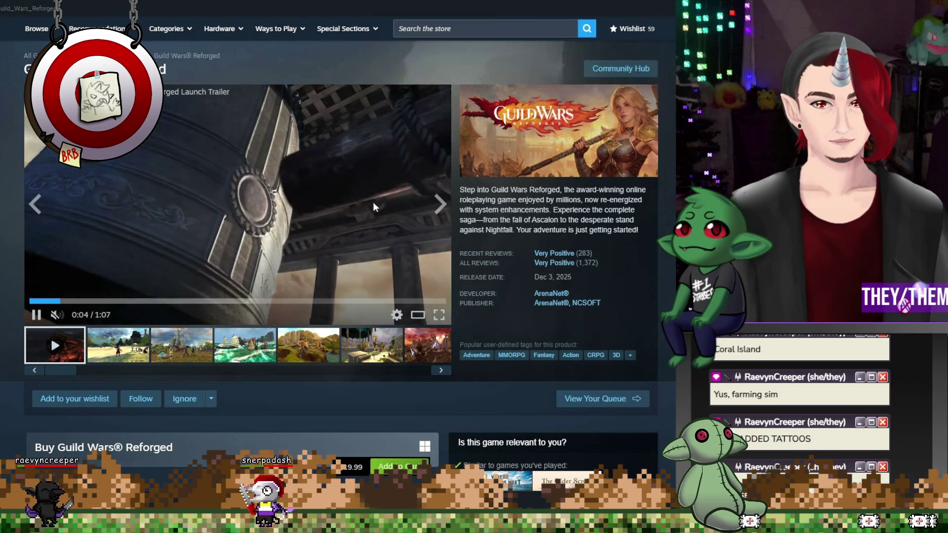
pyautogui.scroll(-1, 374, 204)
pyautogui.scroll(1, 374, 204)
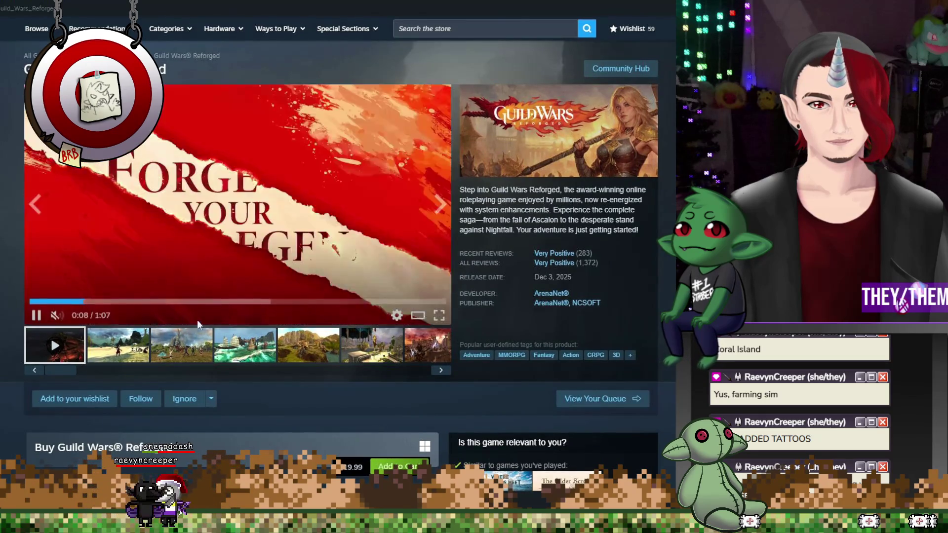
pyautogui.click(198, 345)
pyautogui.click(257, 345)
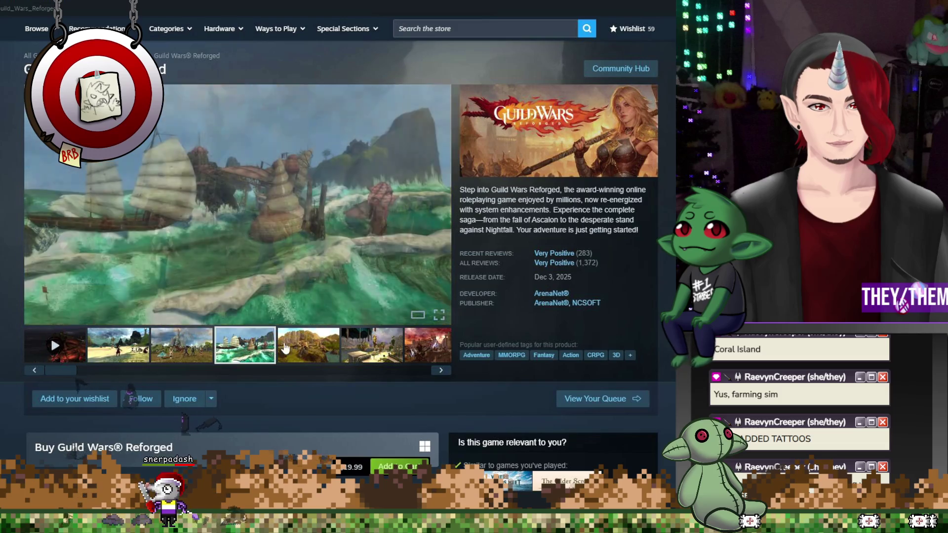
pyautogui.click(285, 348)
pyautogui.scroll(-6, 372, 239)
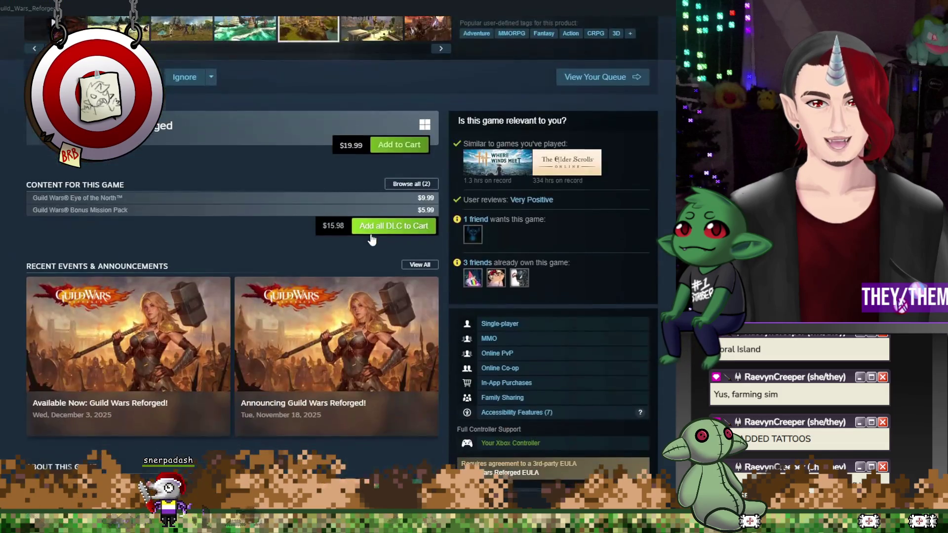
# - Scroll the Guild Wars Reforged store page down to Customer Reviews and back up
pyautogui.scroll(-9, 372, 240)
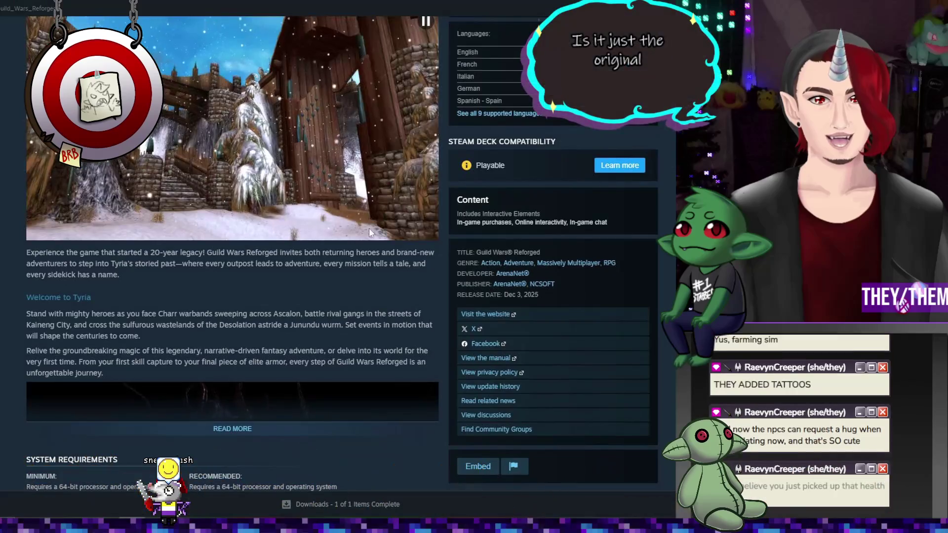
pyautogui.scroll(-10, 310, 227)
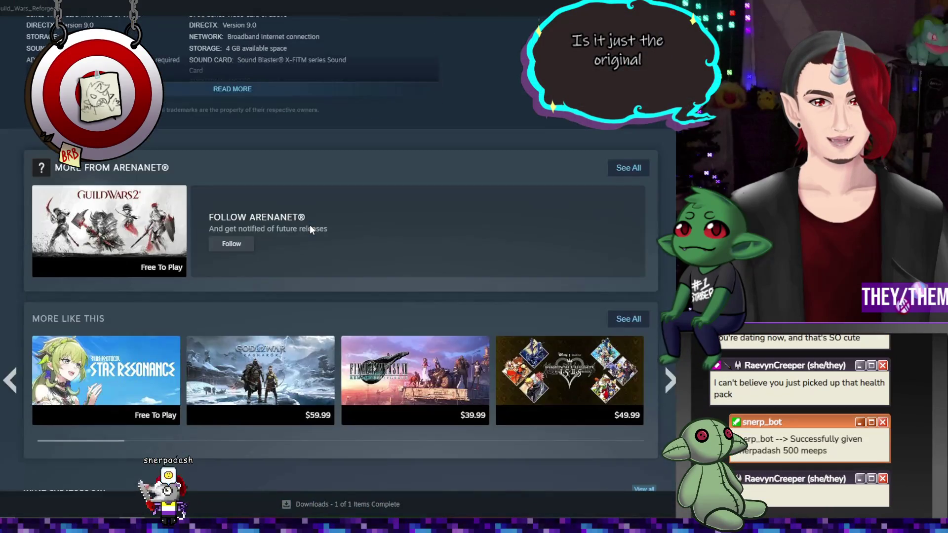
pyautogui.scroll(-4, 310, 225)
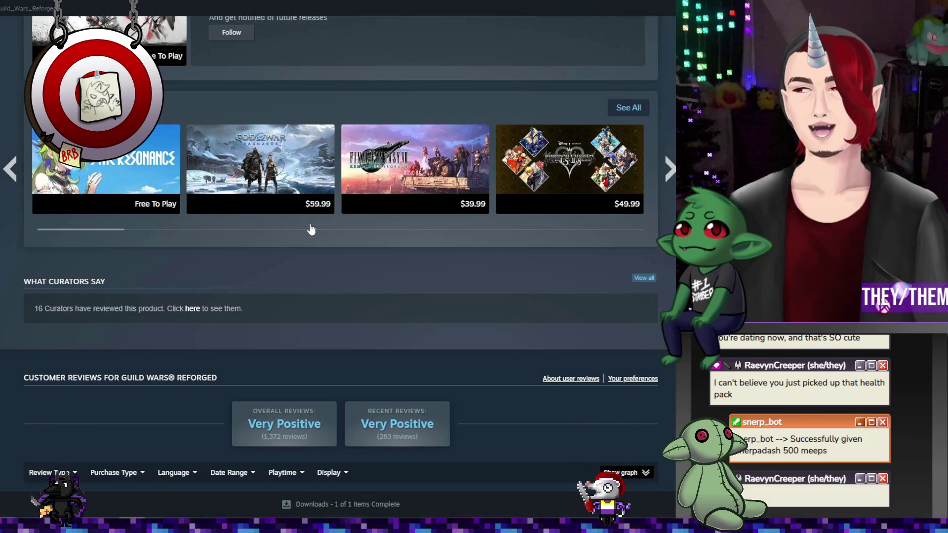
pyautogui.scroll(-6, 310, 225)
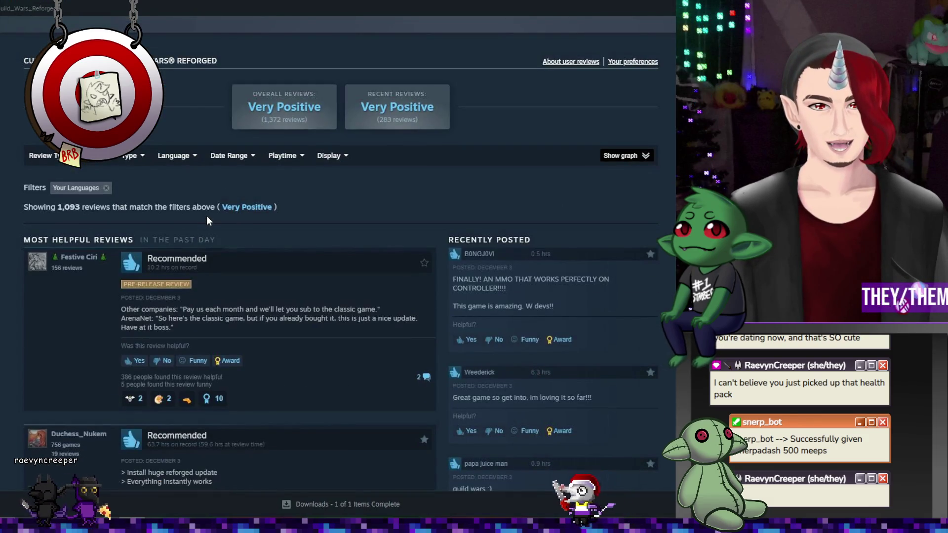
pyautogui.scroll(-1, 208, 215)
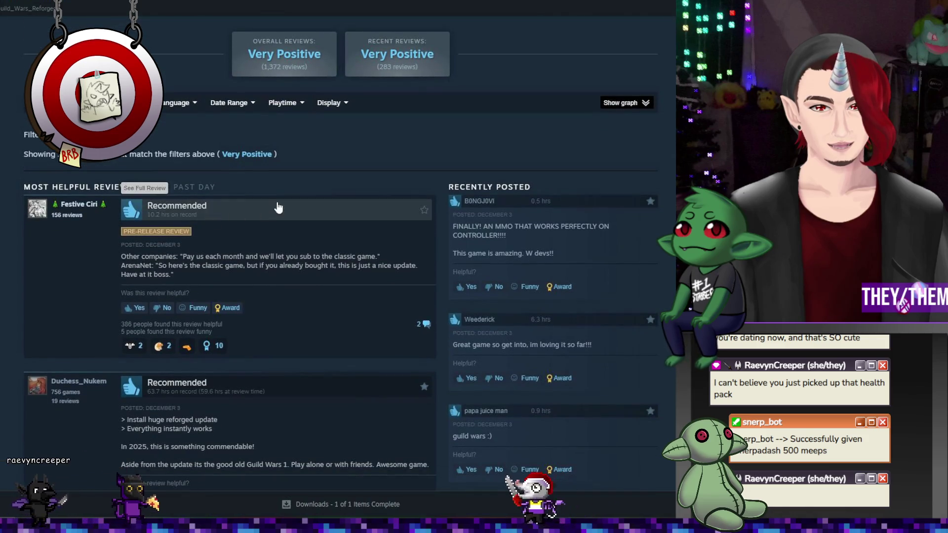
pyautogui.scroll(-1, 399, 267)
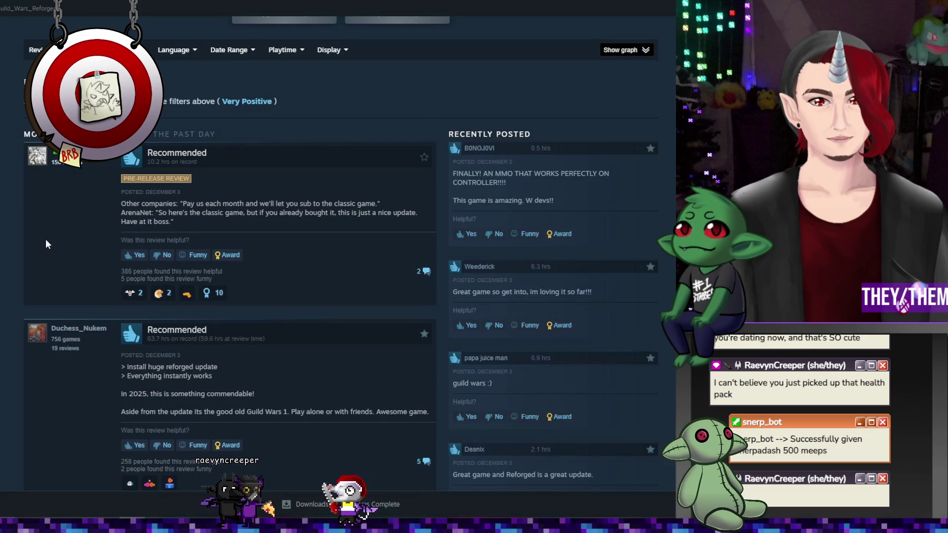
pyautogui.scroll(15, 46, 239)
pyautogui.scroll(5, 45, 239)
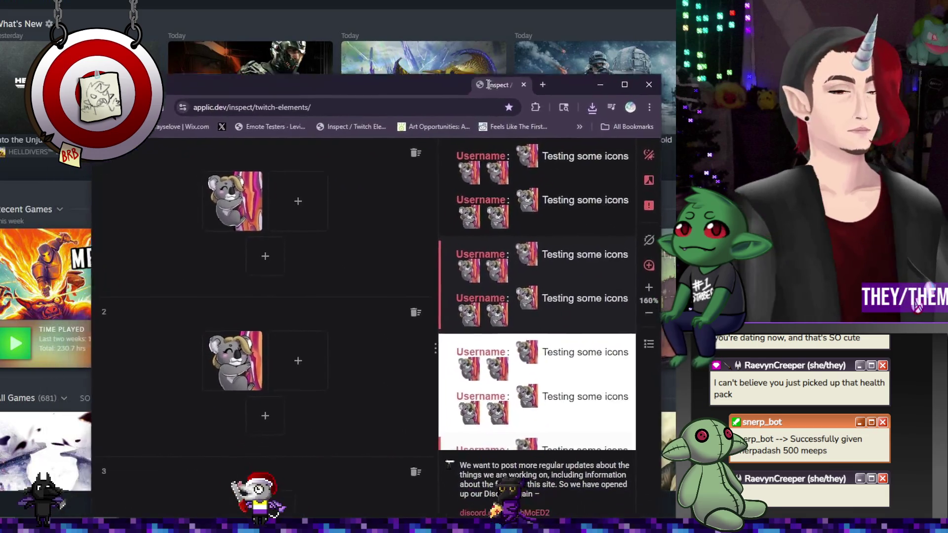
# - Bring the Inspect / Twitch Elements koala emote tester window over Steam, placed near the top-left
pyautogui.moveTo(442, 134); pyautogui.dragTo(385, 22)
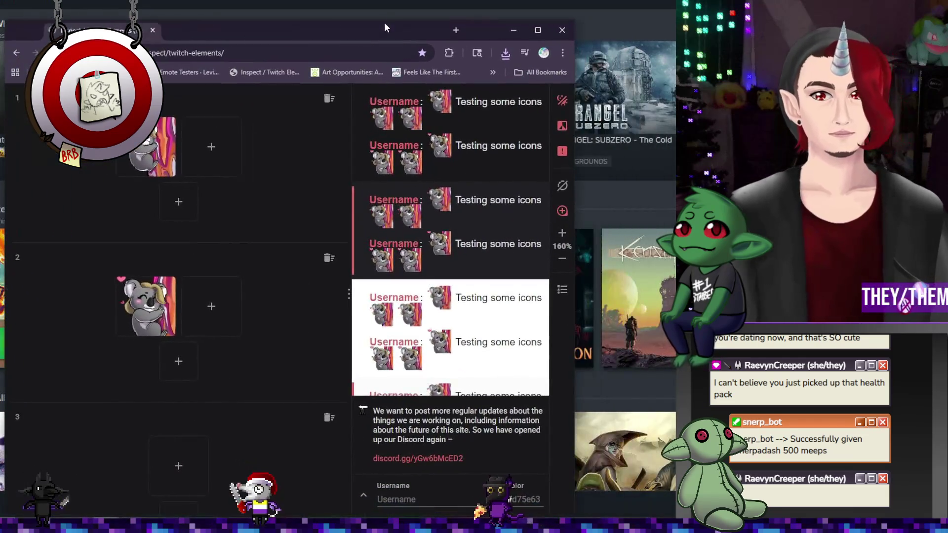
pyautogui.moveTo(286, 32)
pyautogui.mouseDown()
pyautogui.moveTo(233, 2)
pyautogui.moveTo(242, 3)
pyautogui.mouseUp()
pyautogui.scroll(-1, 375, 198)
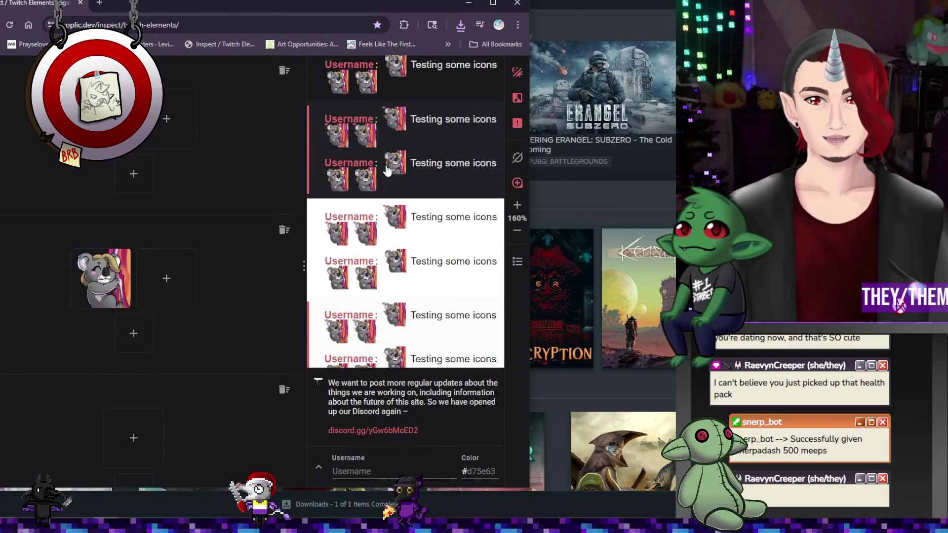